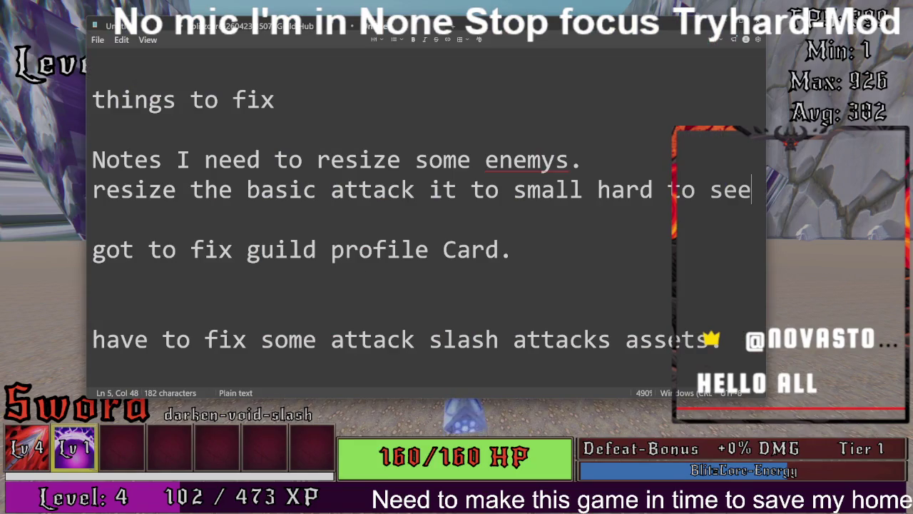
Step: Add blank lines above the 'things to fix' notes in Notepad
{"action": "left_click", "coordinate": [92, 68]}
{"action": "key", "text": "Return"}
{"action": "key", "text": "Return"}
{"action": "key", "text": "Return"}
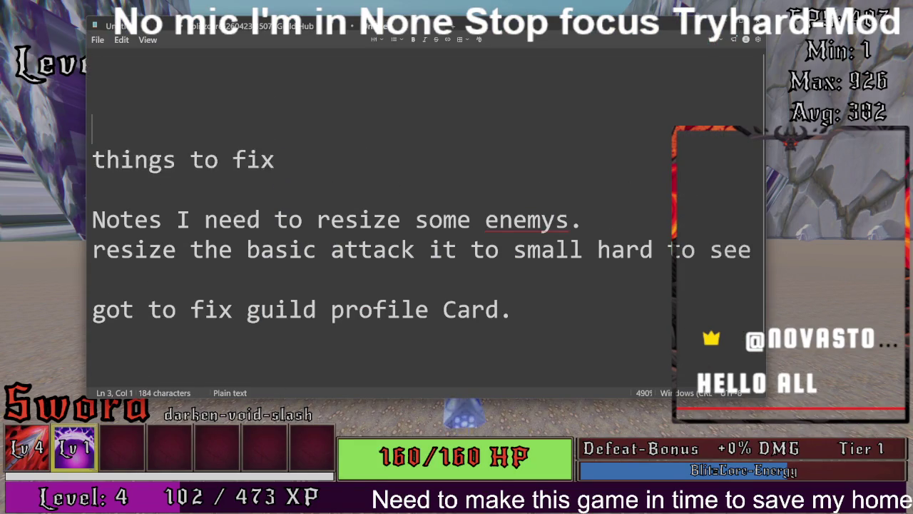
{"action": "key", "text": "Left"}
Step: Type a joke line 'ha bad ran?', erase it again, and switch back to the game
{"action": "type", "text": "ha bad"}
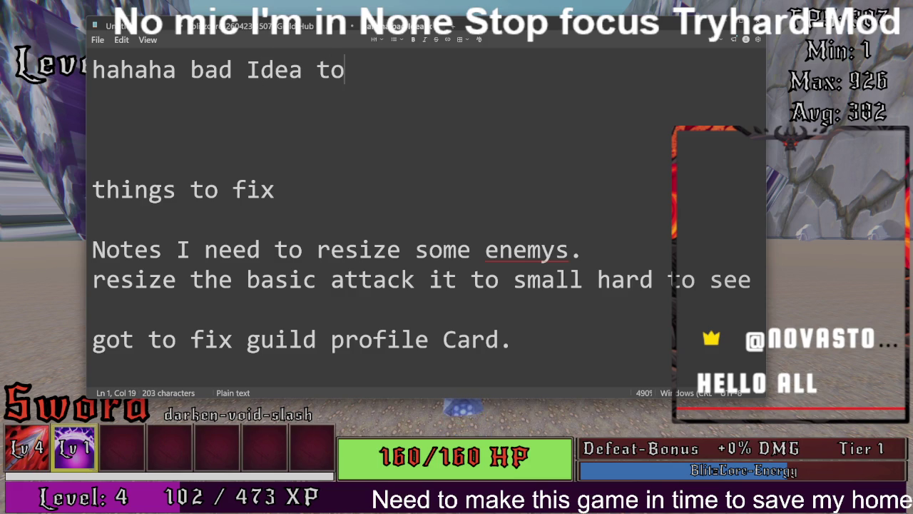
{"action": "type", "text": "rank up eairy am I right"}
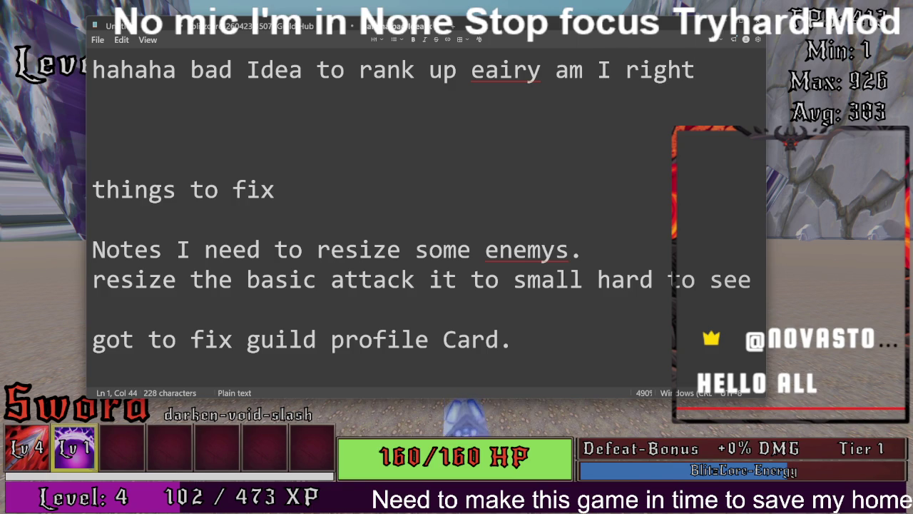
{"action": "type", "text": "?"}
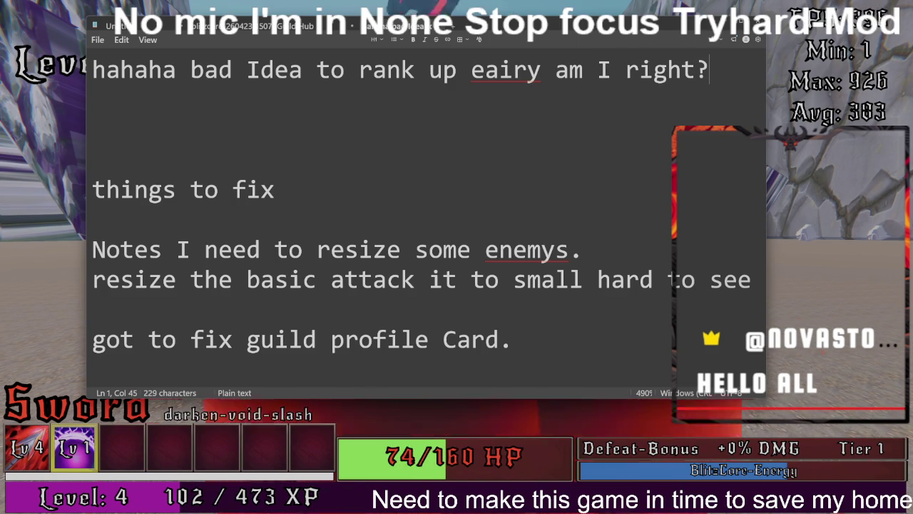
{"action": "key", "text": "BackSpace"}
{"action": "key", "text": "BackSpace"}
{"action": "key", "text": "BackSpace"}
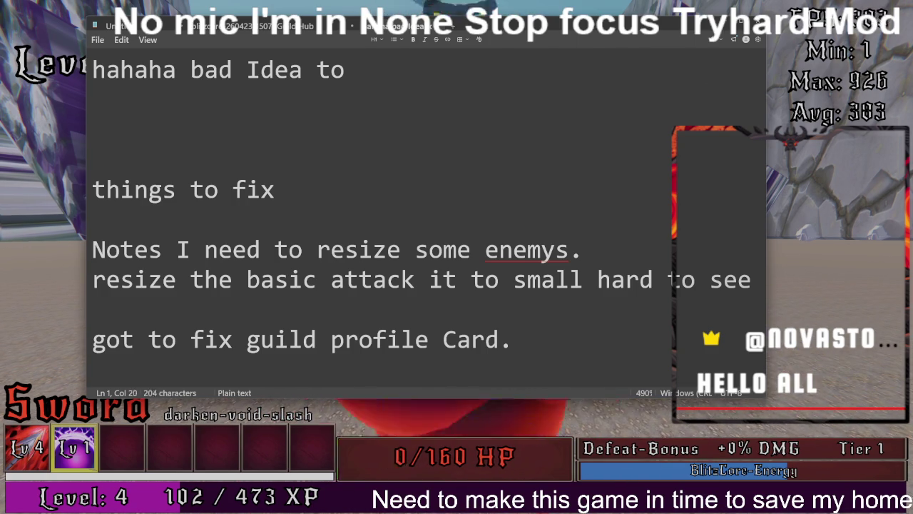
{"action": "key", "text": "BackSpace"}
{"action": "key", "text": "BackSpace"}
{"action": "key", "text": "BackSpace"}
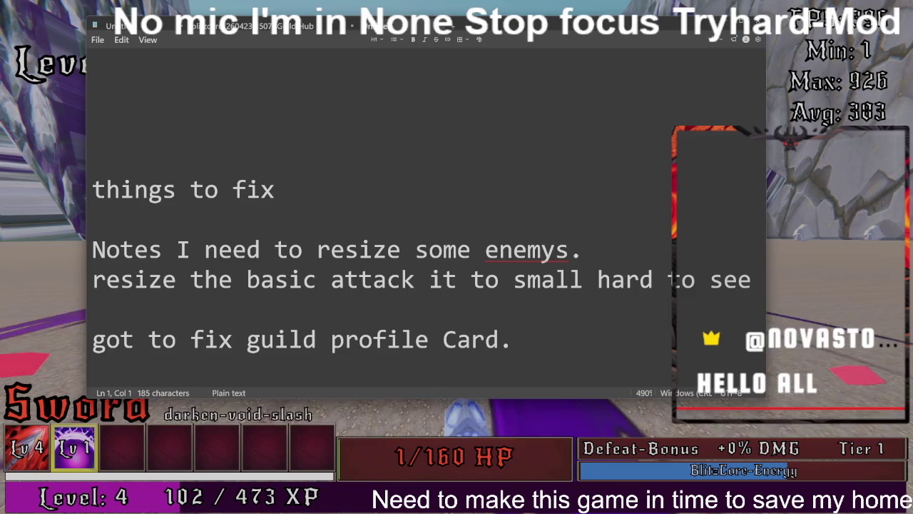
{"action": "key", "text": "alt+Tab"}
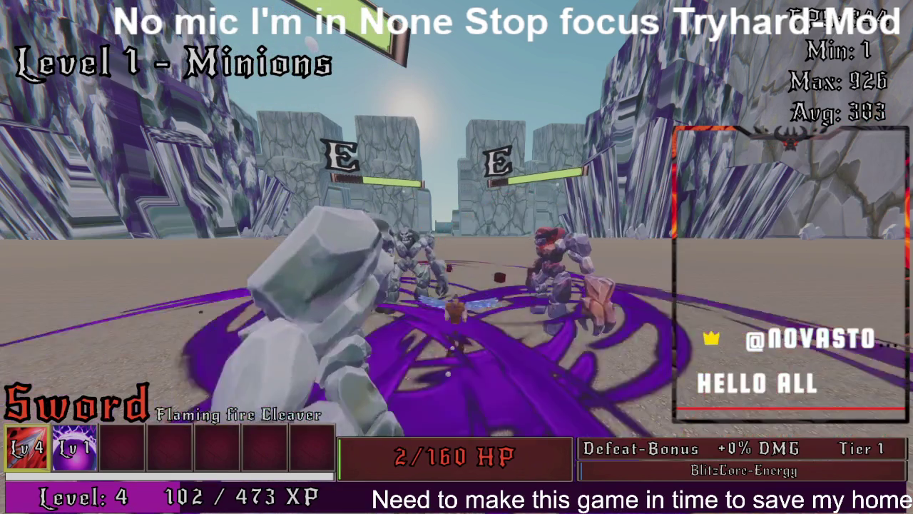
Step: Keep fighting the Level 1 minions, then switch to the Untitled Notepad window
{"action": "key", "text": "alt+Tab"}
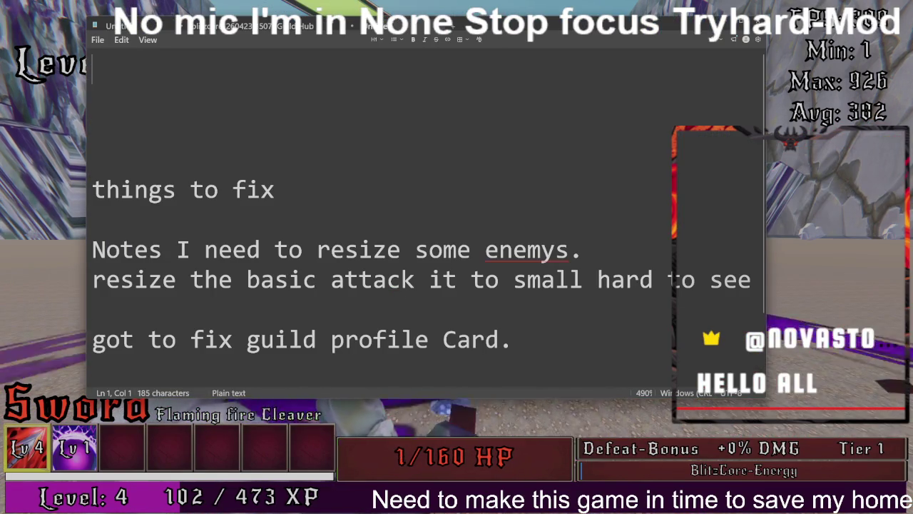
Step: Prefix the heading with 'bugs &', add 'player can't die?' under the resize note, and resume play
{"action": "left_click", "coordinate": [275, 190]}
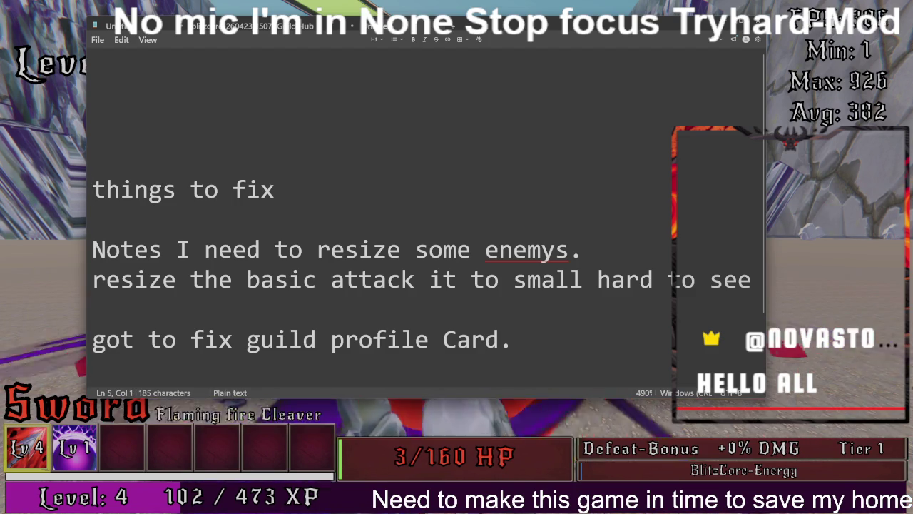
{"action": "type", "text": "bug"}
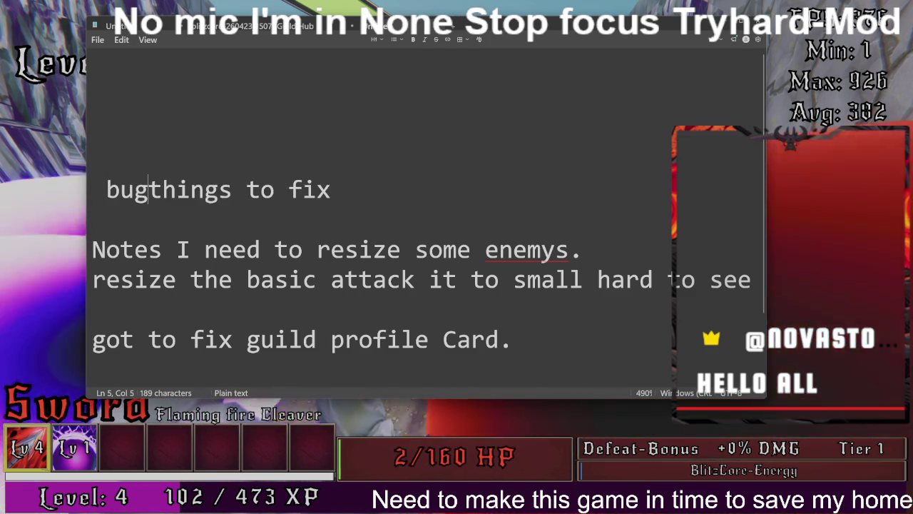
{"action": "type", "text": "s &"}
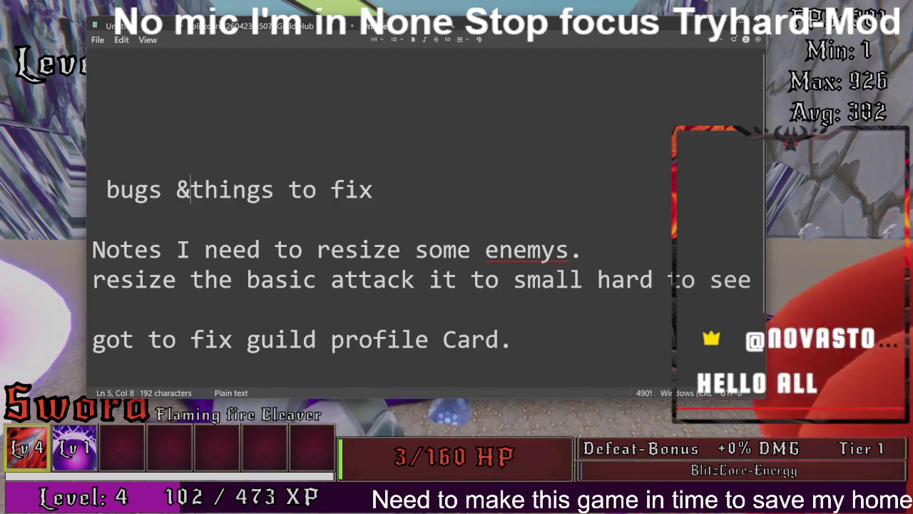
{"action": "left_click", "coordinate": [92, 249]}
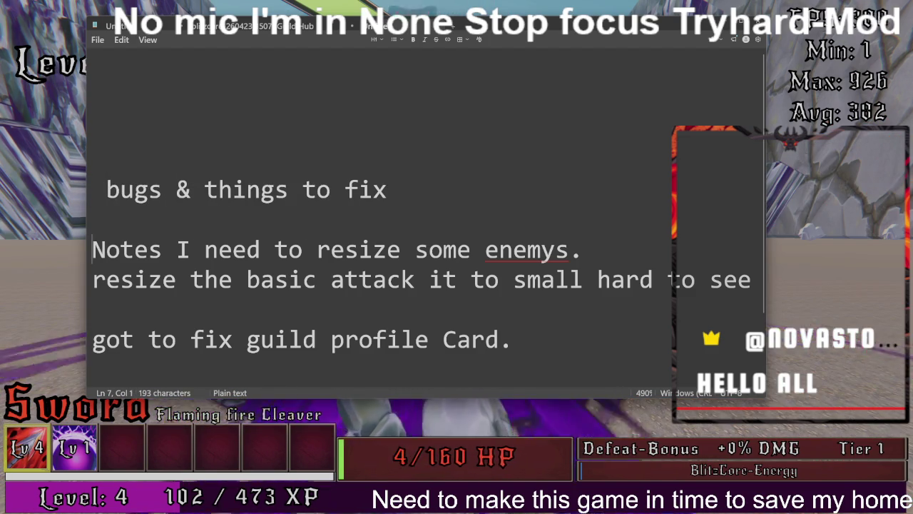
{"action": "left_click", "coordinate": [106, 309]}
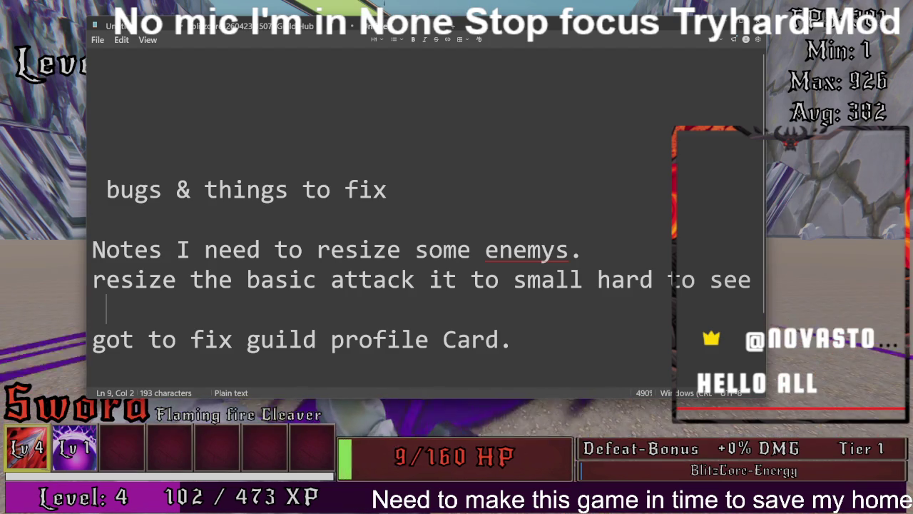
{"action": "key", "text": "BackSpace"}
{"action": "type", "text": "pla"}
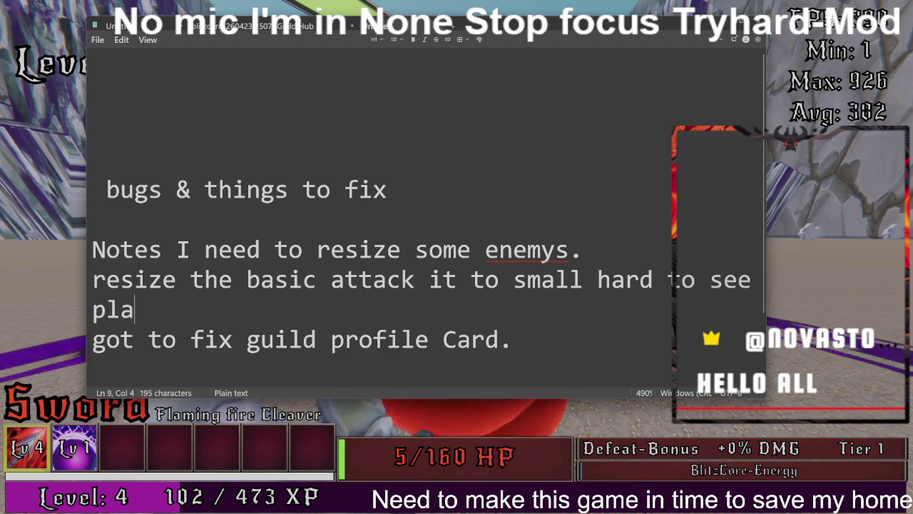
{"action": "type", "text": "yer can't die?"}
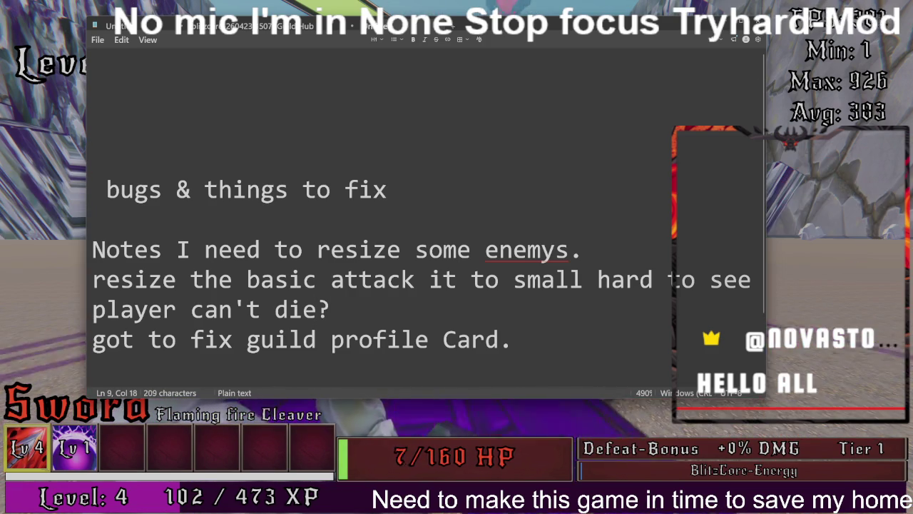
{"action": "left_click", "coordinate": [87, 153]}
{"action": "key", "text": "w"}
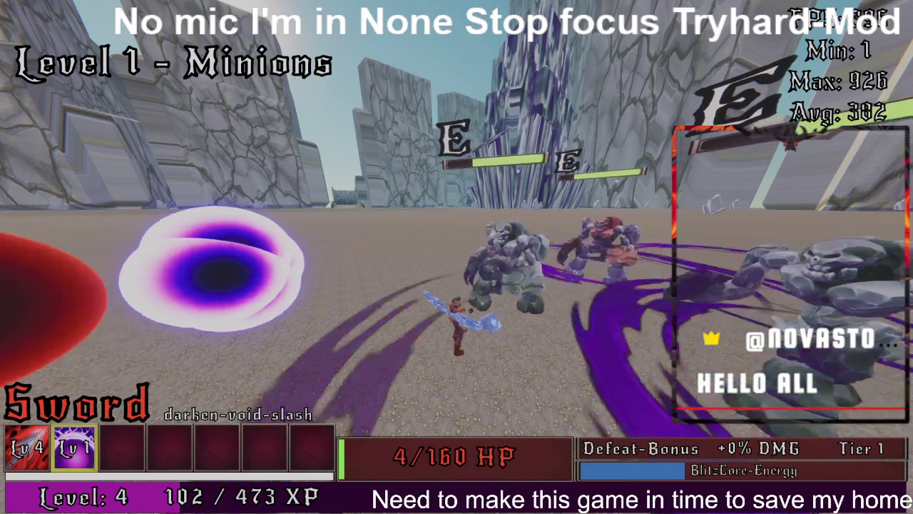
Step: Switch between Flaming fire Cleaver and darken-void-slash and wipe out the Level 1 minions
{"action": "key", "text": "1"}
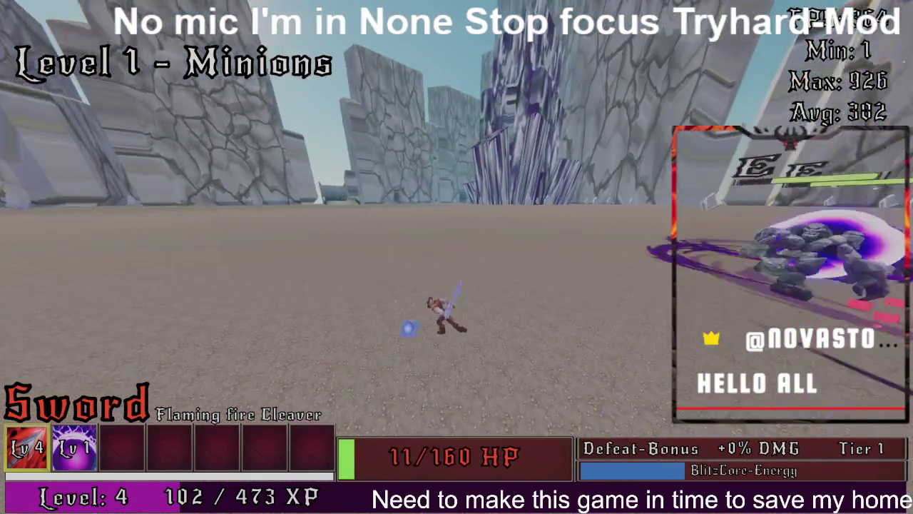
{"action": "key", "text": "2"}
{"action": "key", "text": "w"}
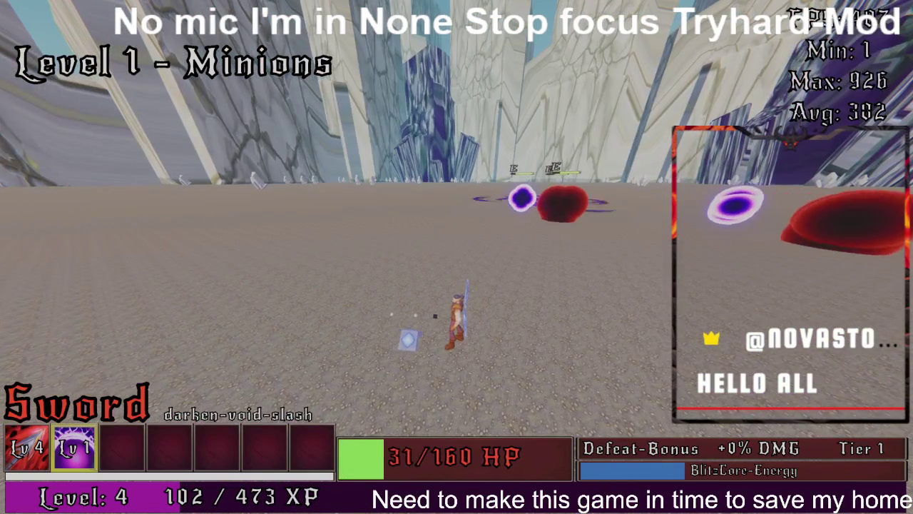
{"action": "key", "text": "1"}
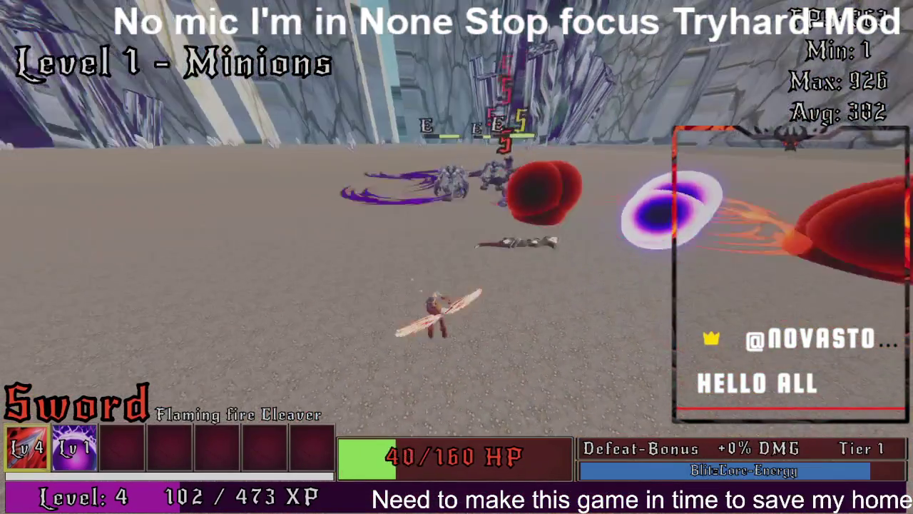
{"action": "key", "text": "e"}
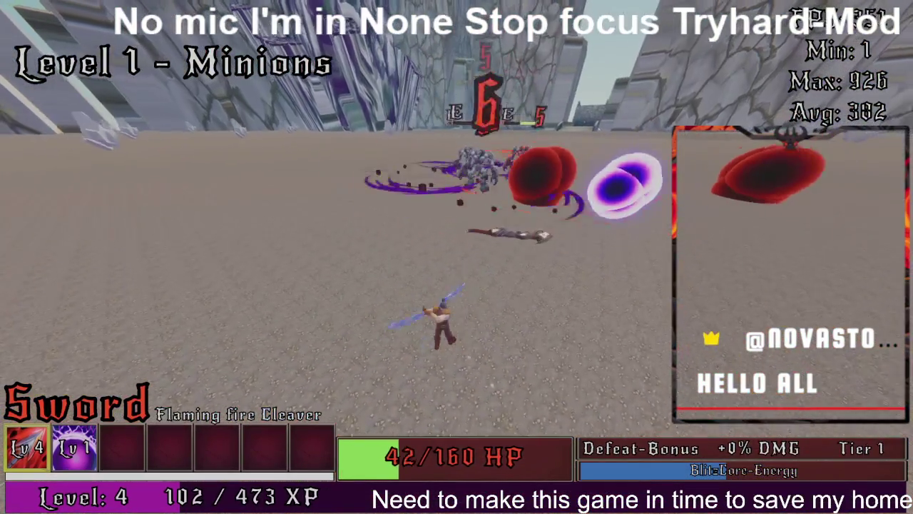
{"action": "key", "text": "e"}
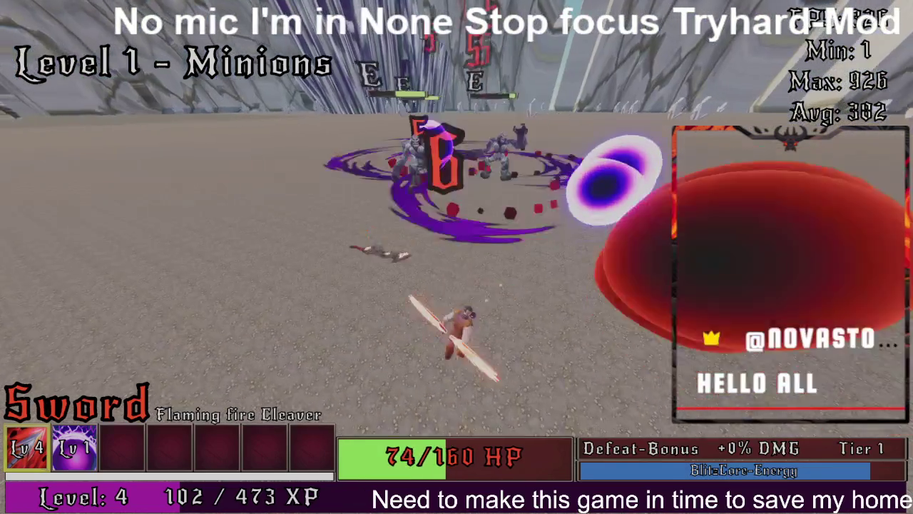
{"action": "key", "text": "e"}
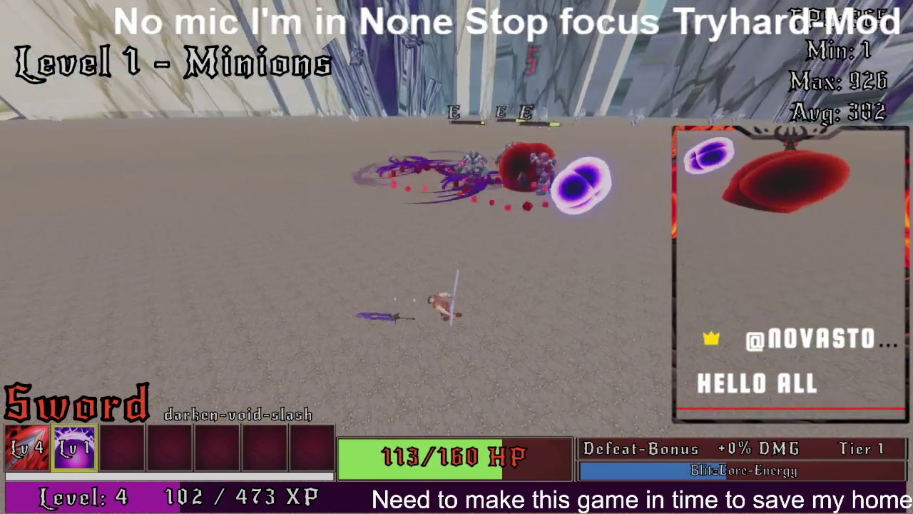
{"action": "key", "text": "e"}
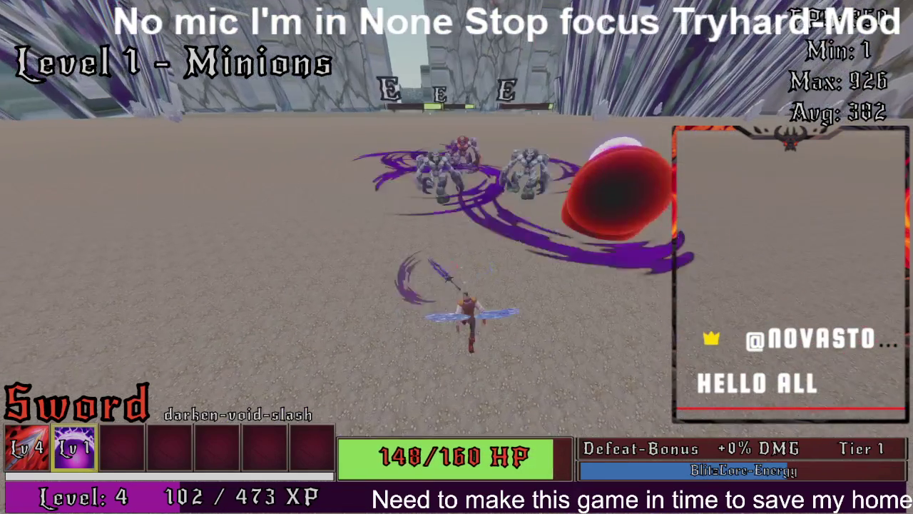
{"action": "key", "text": "w"}
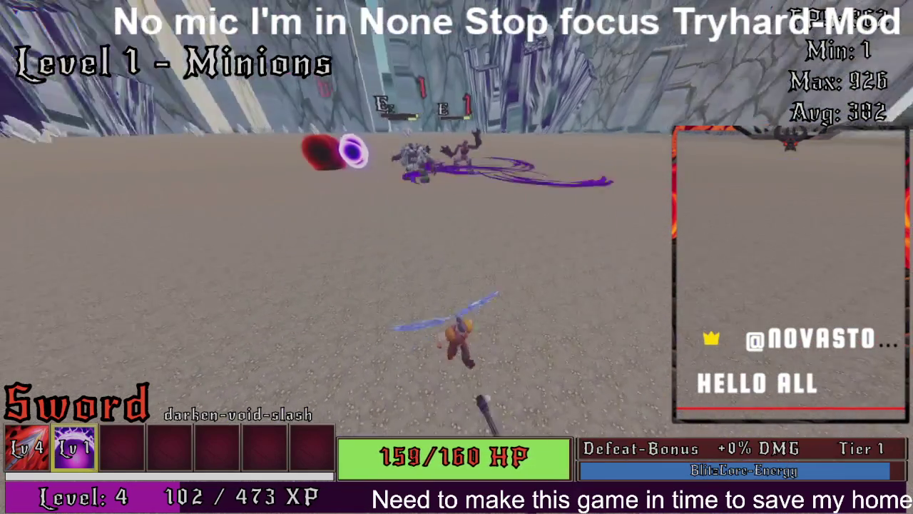
{"action": "key", "text": "e"}
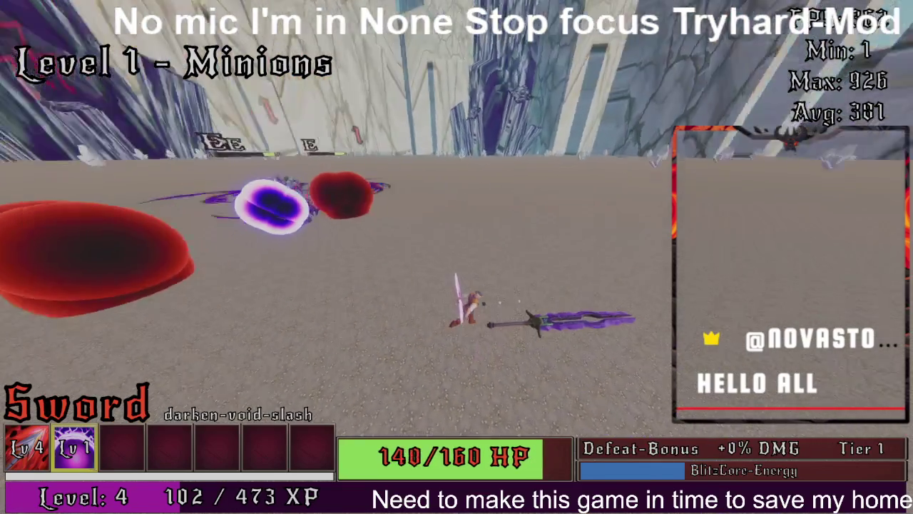
{"action": "key", "text": "w"}
{"action": "key", "text": "w"}
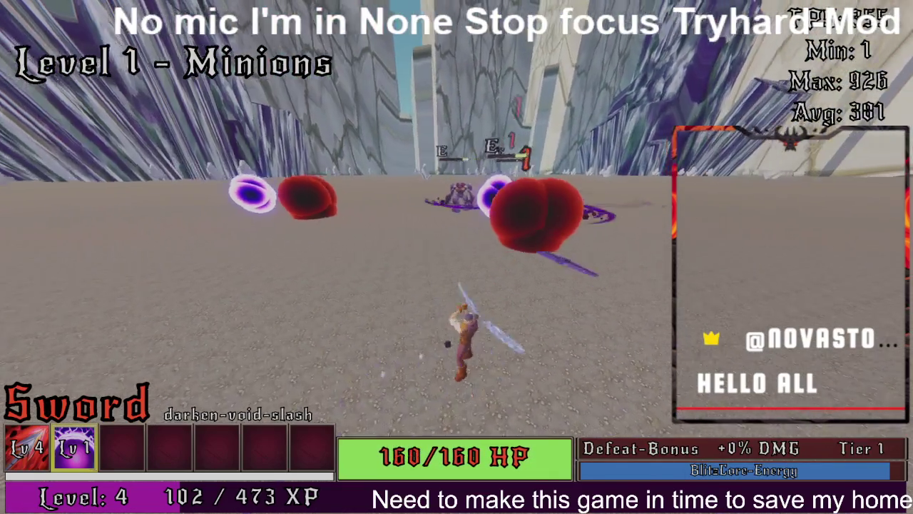
{"action": "key", "text": "e"}
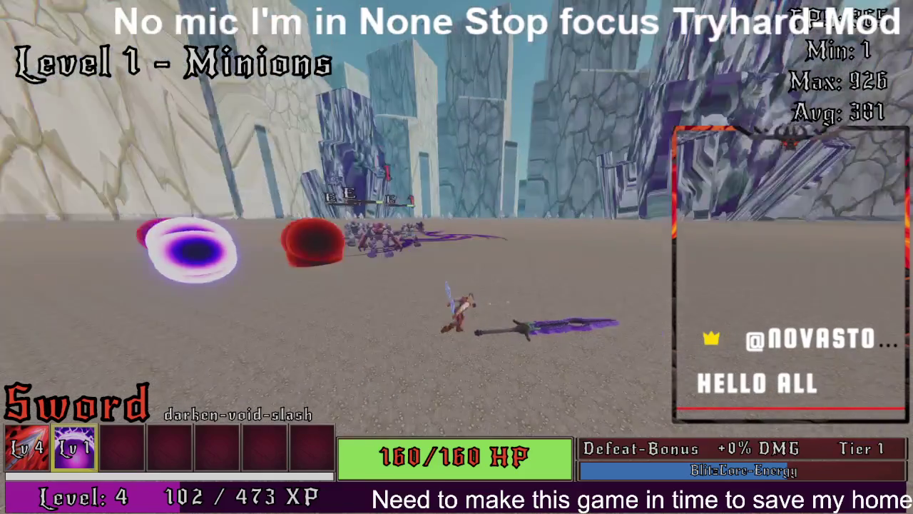
{"action": "key", "text": "w"}
{"action": "key", "text": "e"}
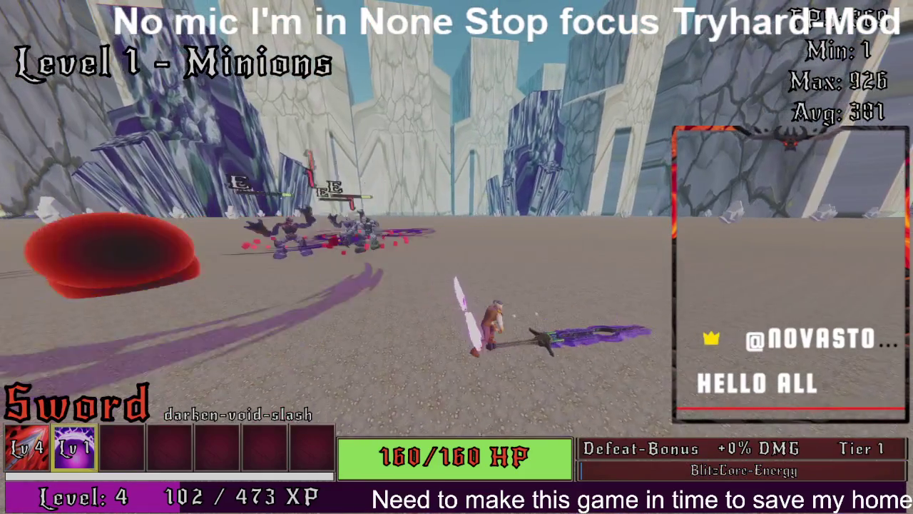
{"action": "key", "text": "w"}
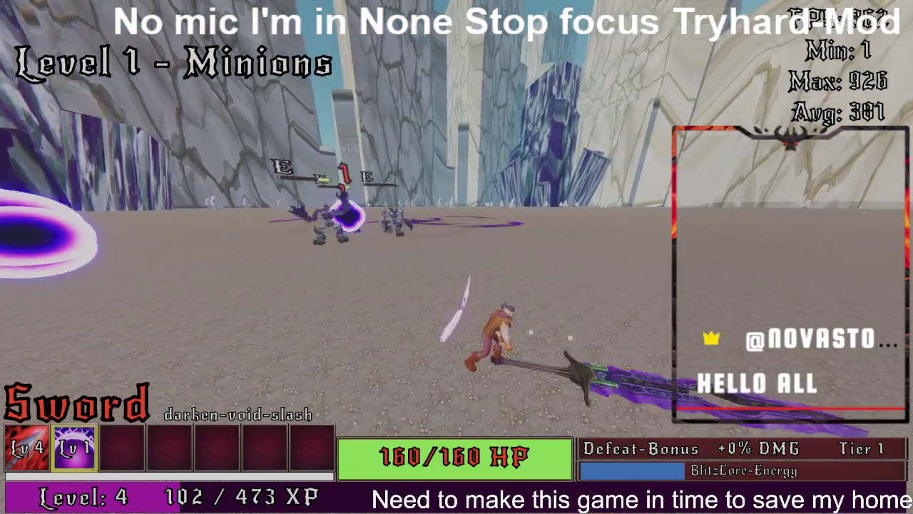
{"action": "key", "text": "w"}
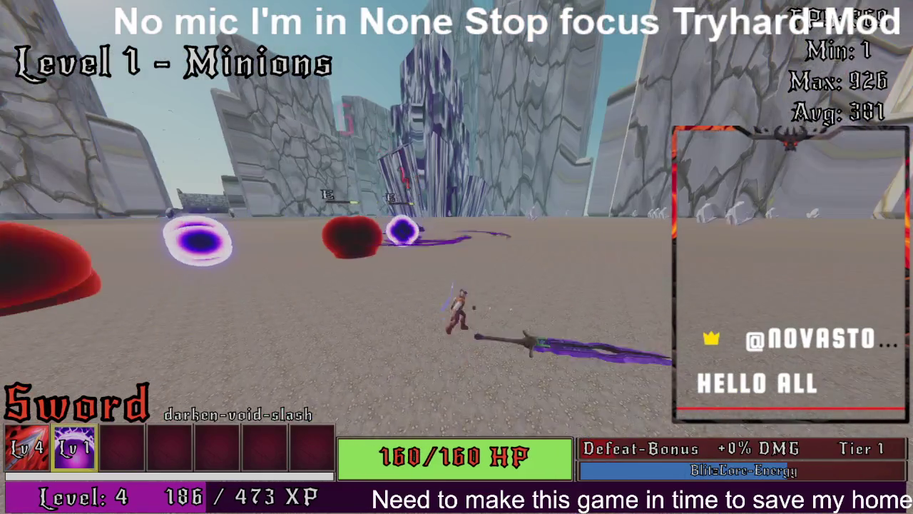
Step: Kill the golems with sword swings and void slashes, then continue to Level 2
{"action": "key", "text": "e"}
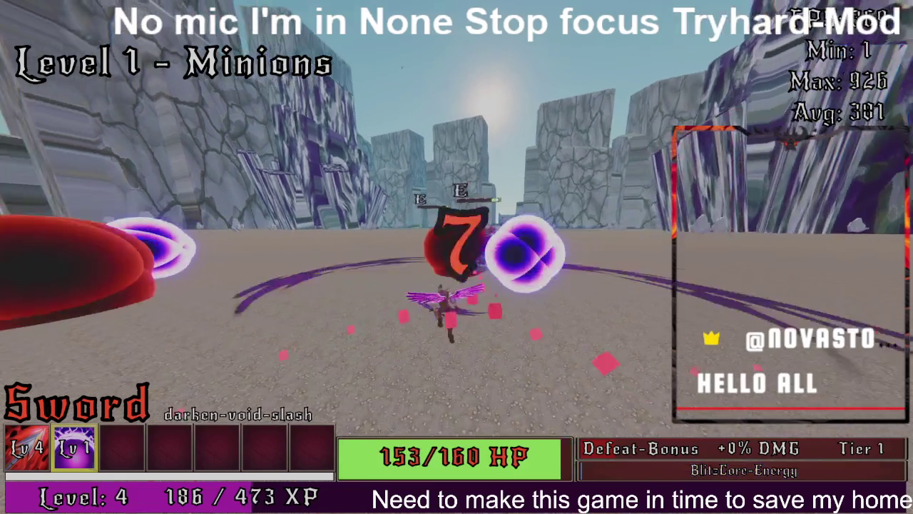
{"action": "key", "text": "e"}
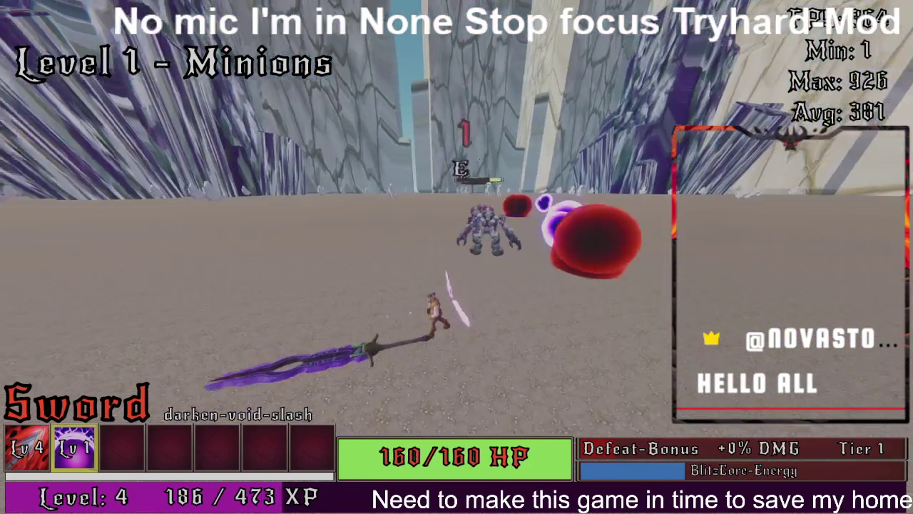
{"action": "key", "text": "e"}
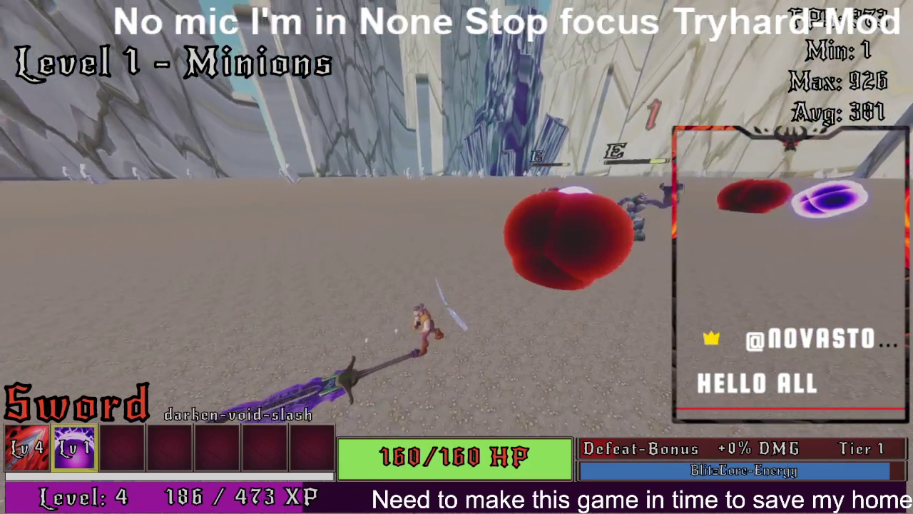
{"action": "key", "text": "e"}
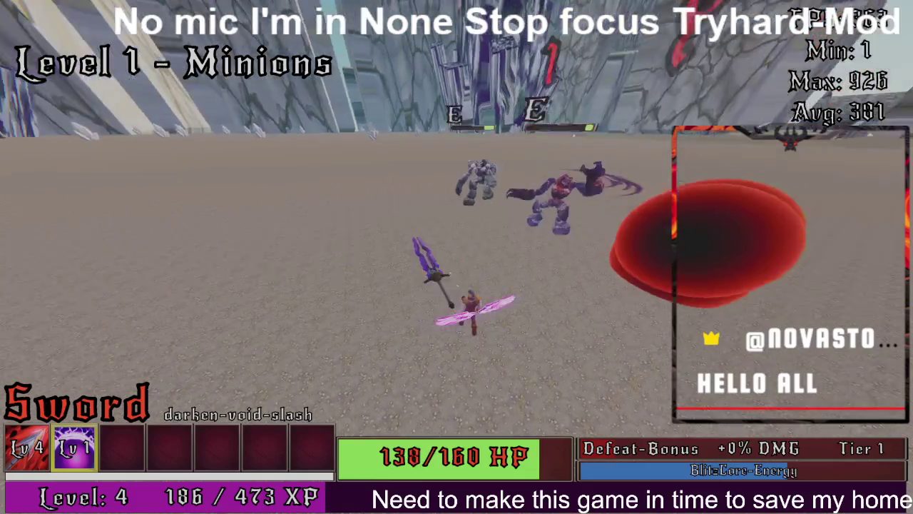
{"action": "key", "text": "e"}
{"action": "key", "text": "e"}
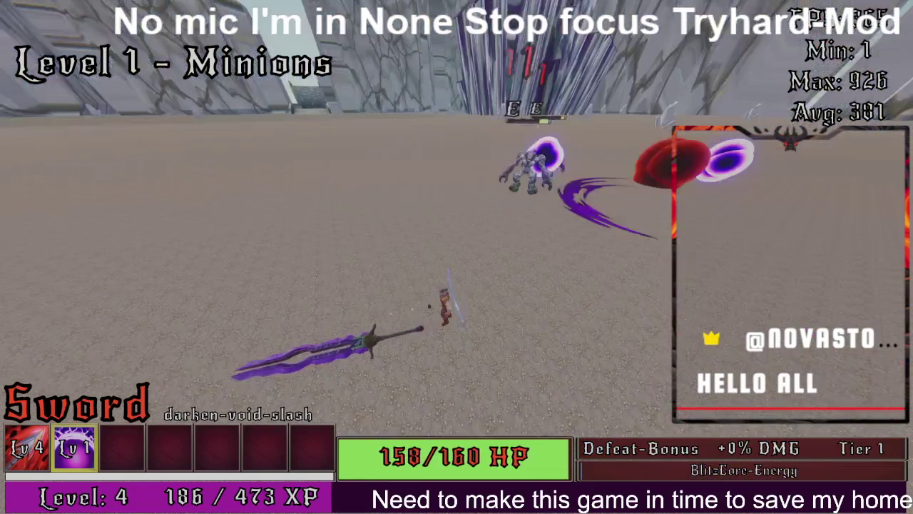
{"action": "key", "text": "w"}
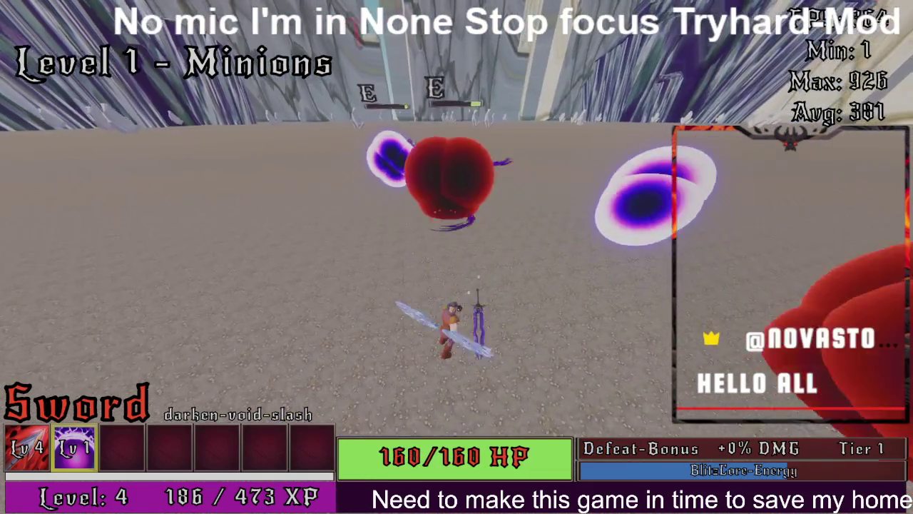
{"action": "key", "text": "e"}
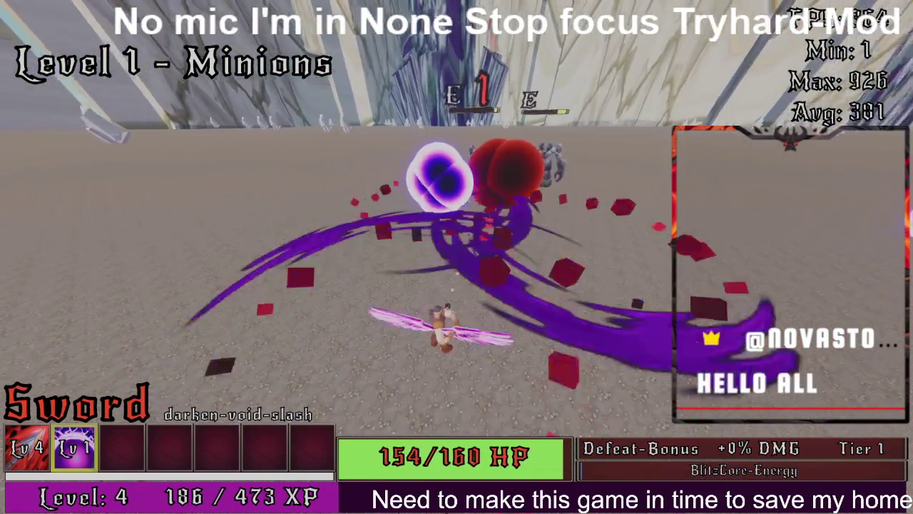
{"action": "key", "text": "w"}
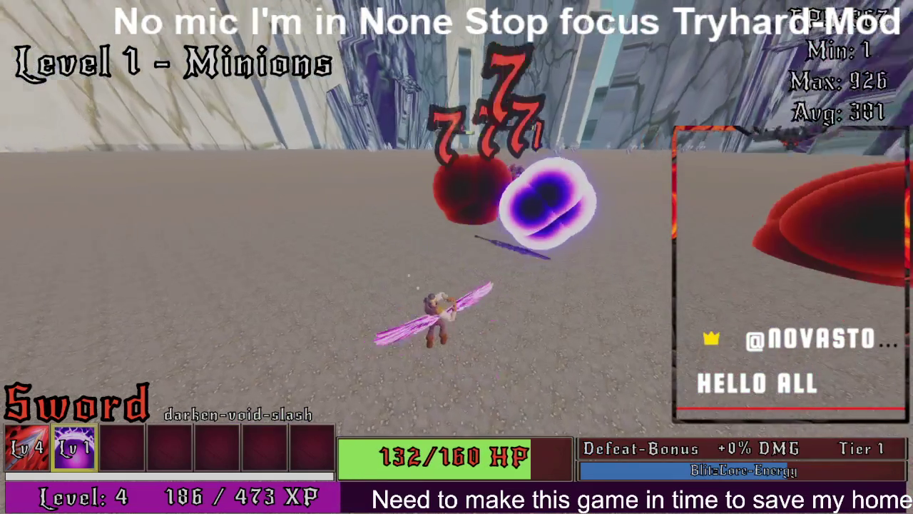
{"action": "key", "text": "e"}
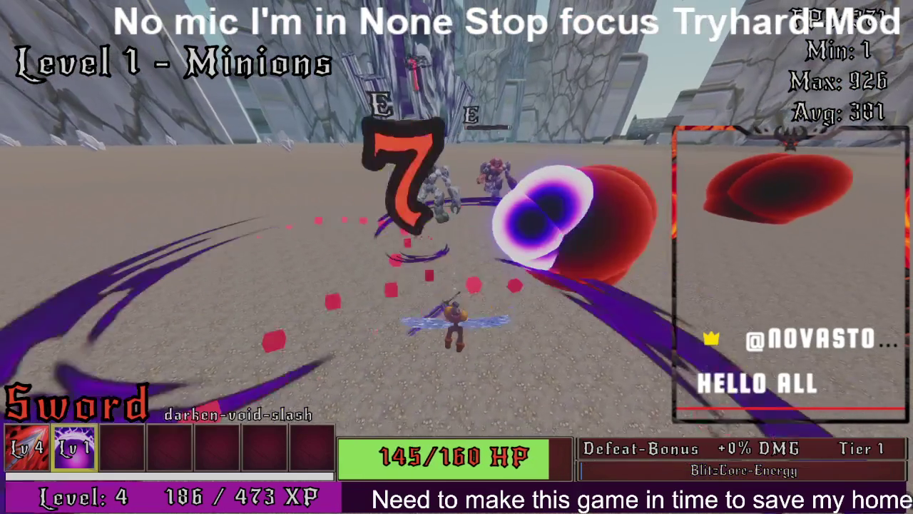
{"action": "key", "text": "w"}
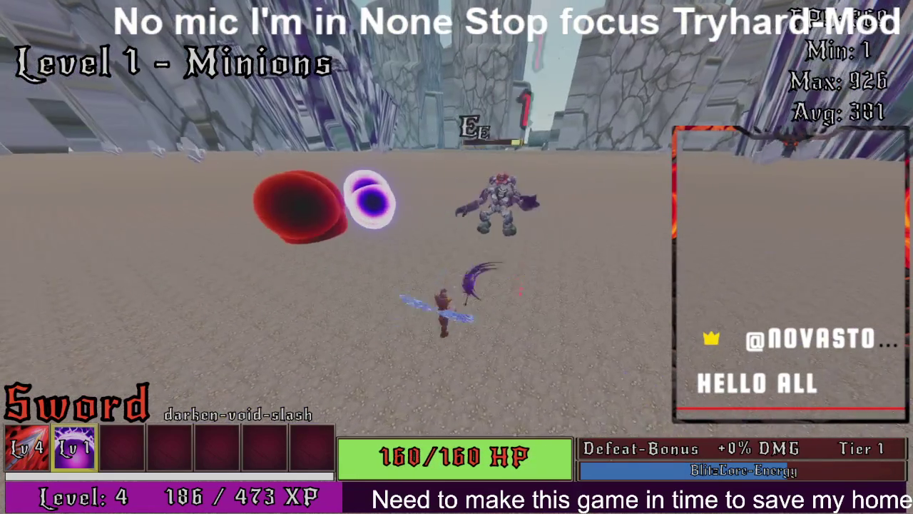
{"action": "key", "text": "e"}
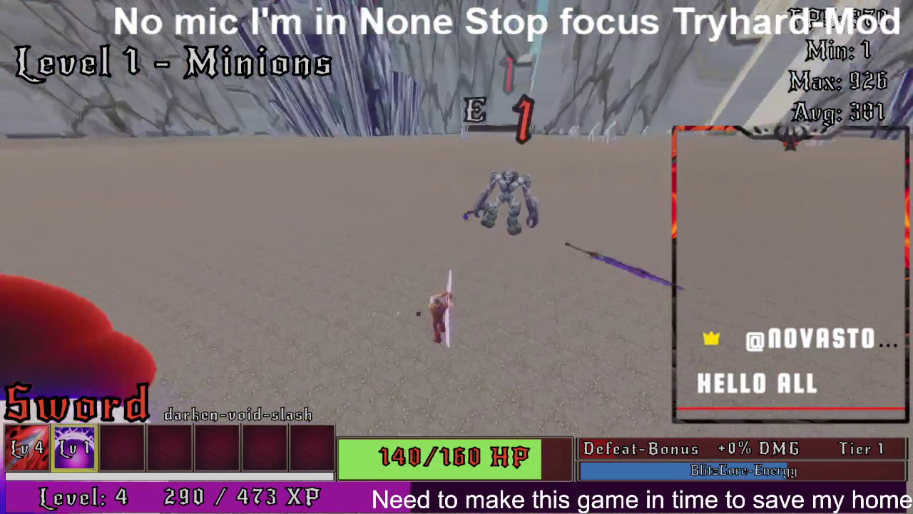
{"action": "key", "text": "e"}
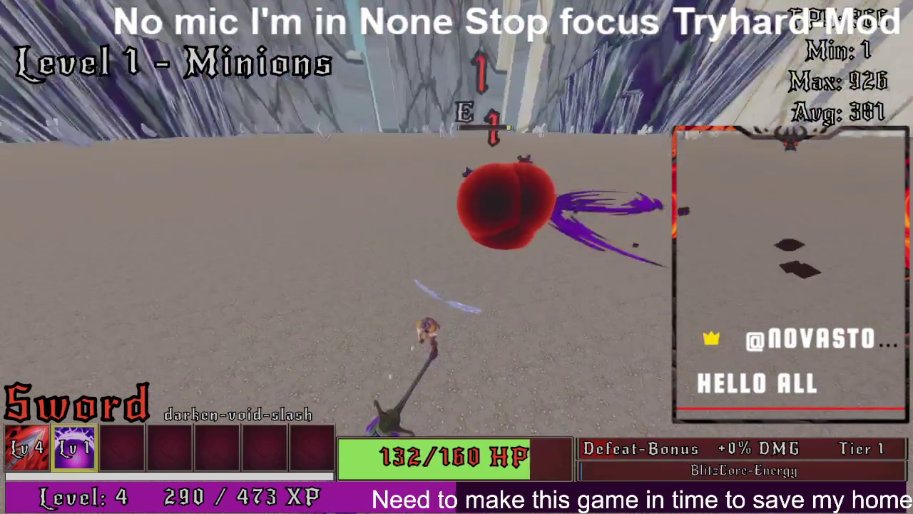
{"action": "key", "text": "w"}
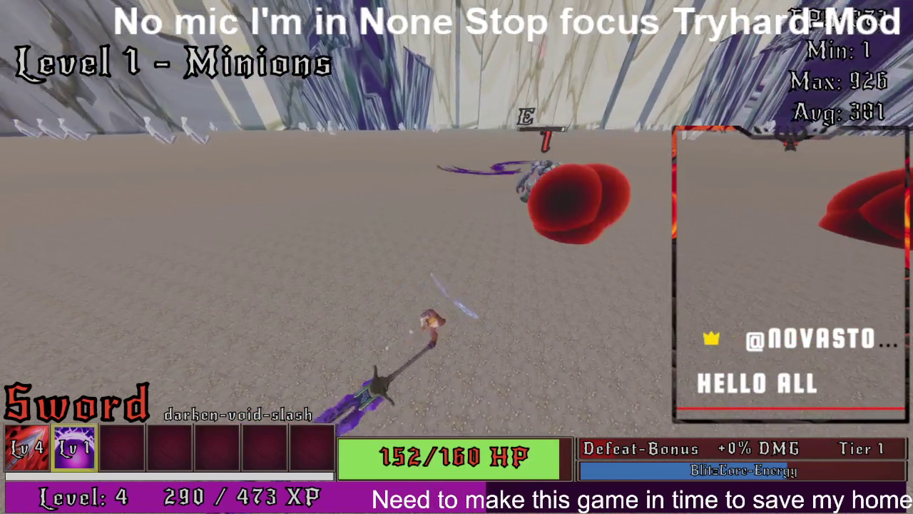
{"action": "key", "text": "w"}
{"action": "key", "text": "e"}
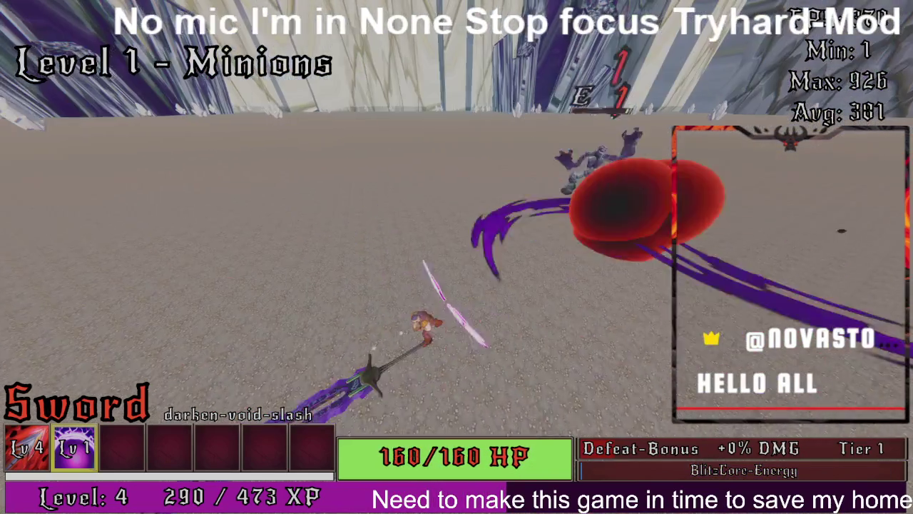
{"action": "key", "text": "w"}
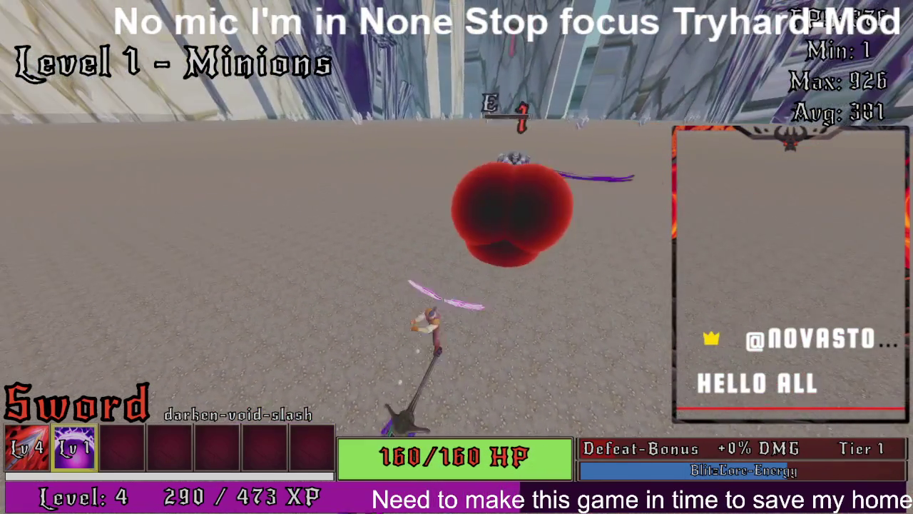
{"action": "key", "text": "w"}
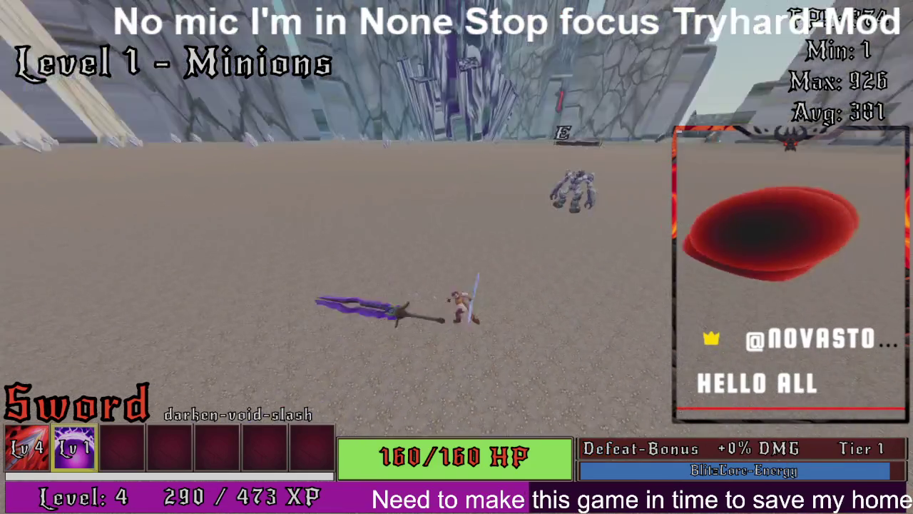
{"action": "key", "text": "e"}
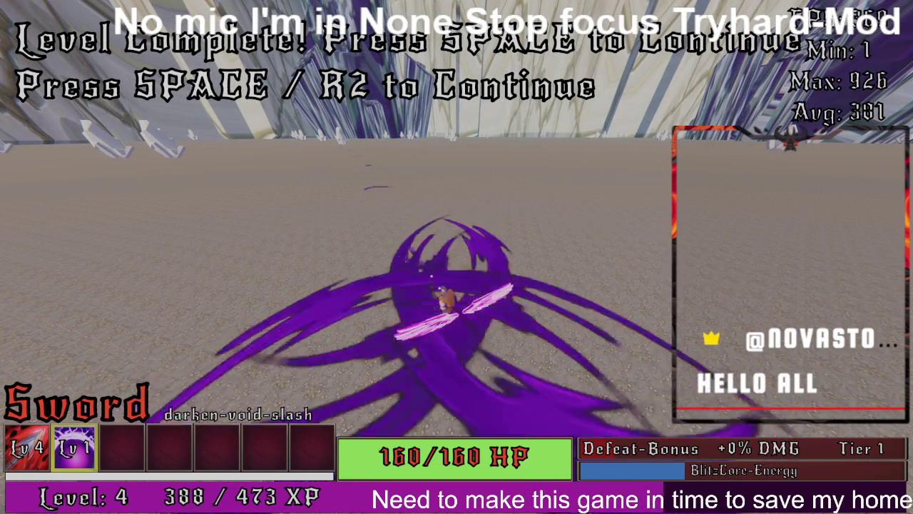
{"action": "key", "text": "space"}
Step: Run down the Level 2 canyon with the Flaming fire Cleaver, fight the enemies, then bring Notepad forward
{"action": "key", "text": "w"}
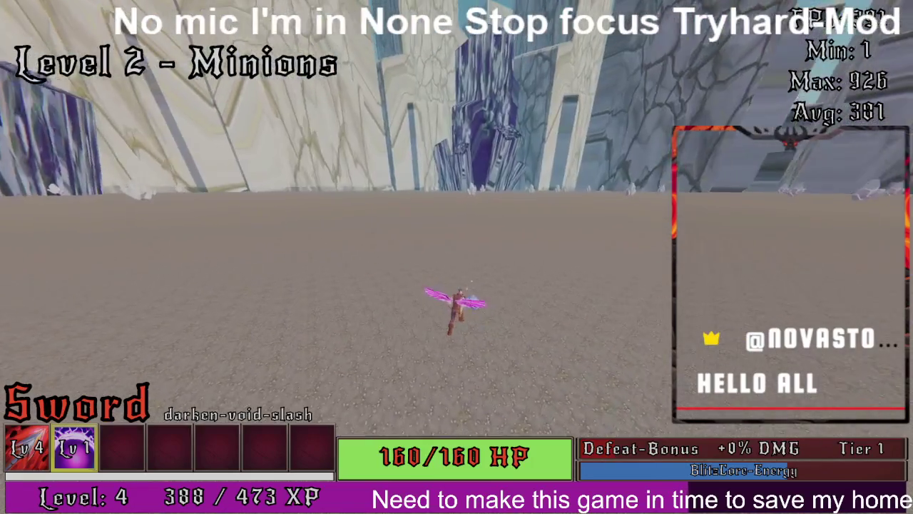
{"action": "key", "text": "w"}
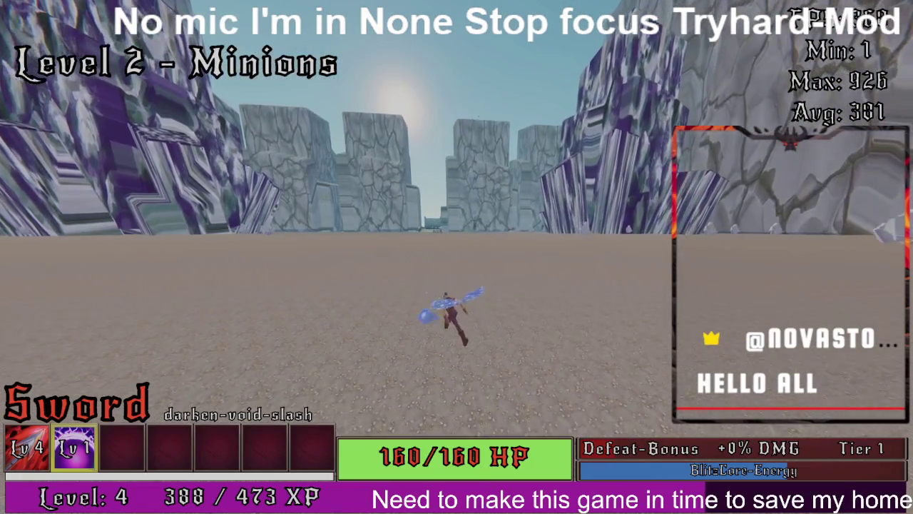
{"action": "key", "text": "w"}
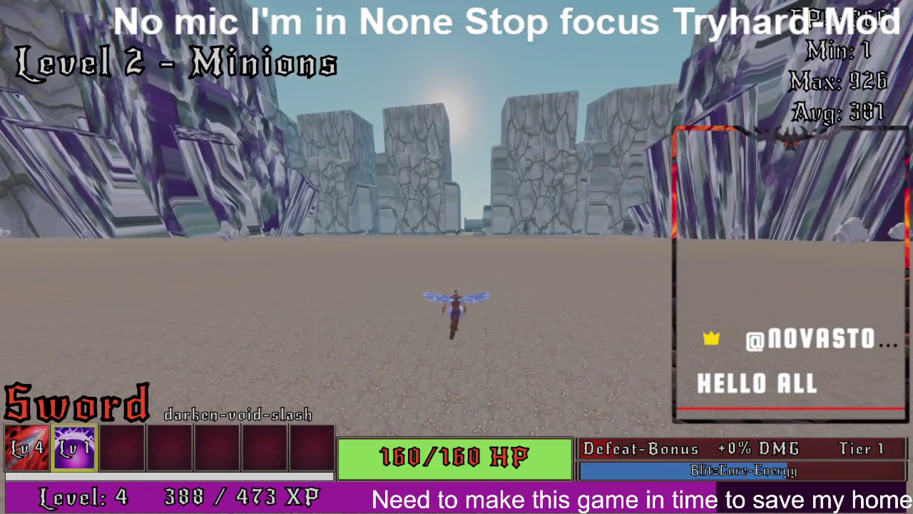
{"action": "key", "text": "w"}
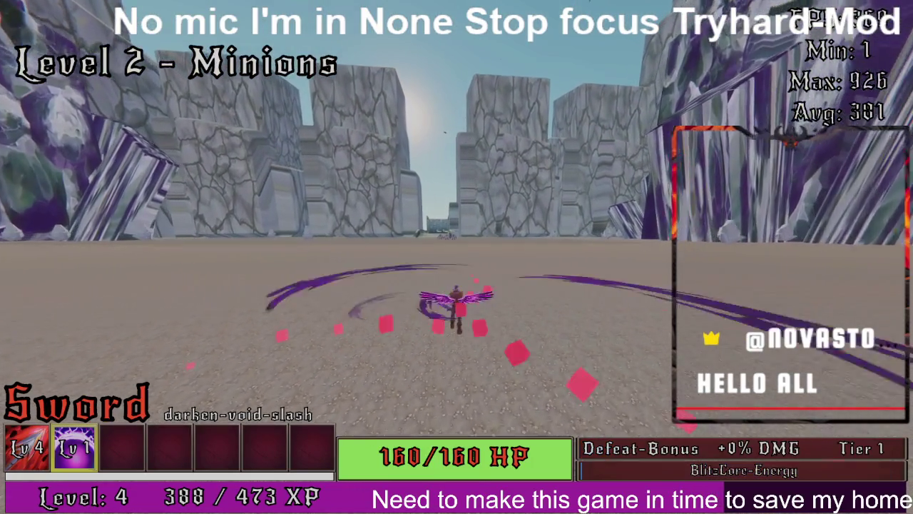
{"action": "key", "text": "1"}
{"action": "key", "text": "w"}
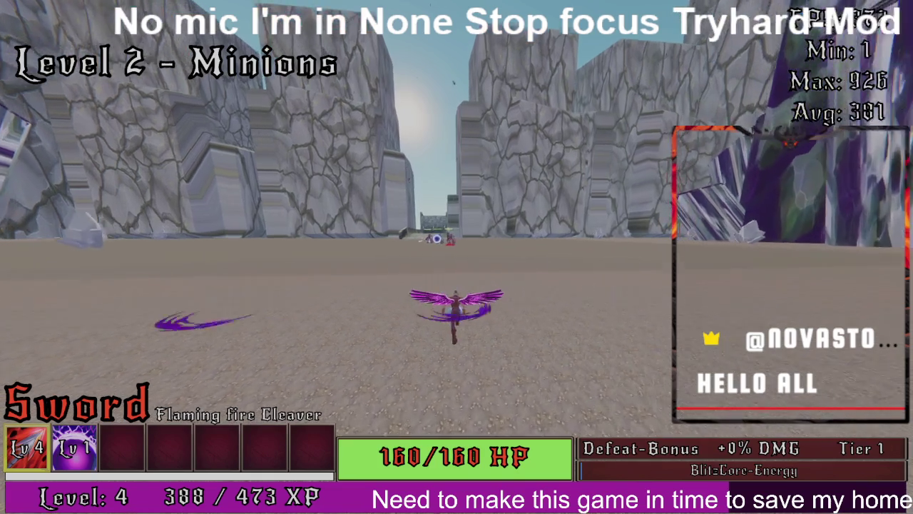
{"action": "key", "text": "w"}
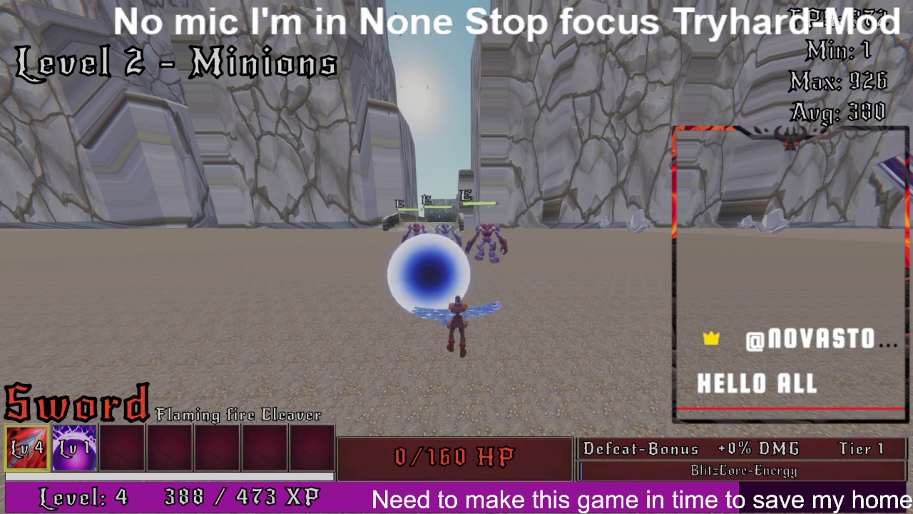
{"action": "key", "text": "alt+Tab"}
Step: Replace the '?' with a note blaming the teleportmanager and don'tdestroyonload, fixing typos, then return to the game
{"action": "key", "text": "Tab"}
{"action": "key", "text": "Tab"}
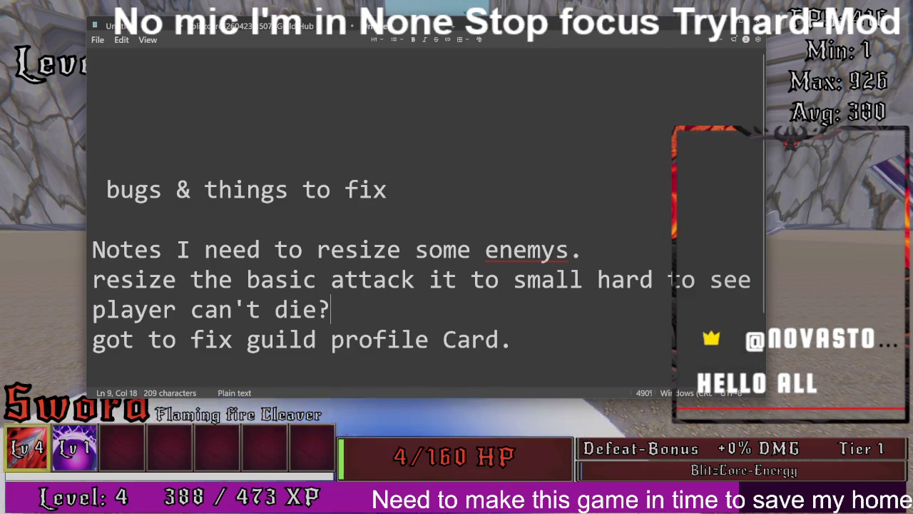
{"action": "key", "text": "BackSpace"}
{"action": "type", "text": "I know"}
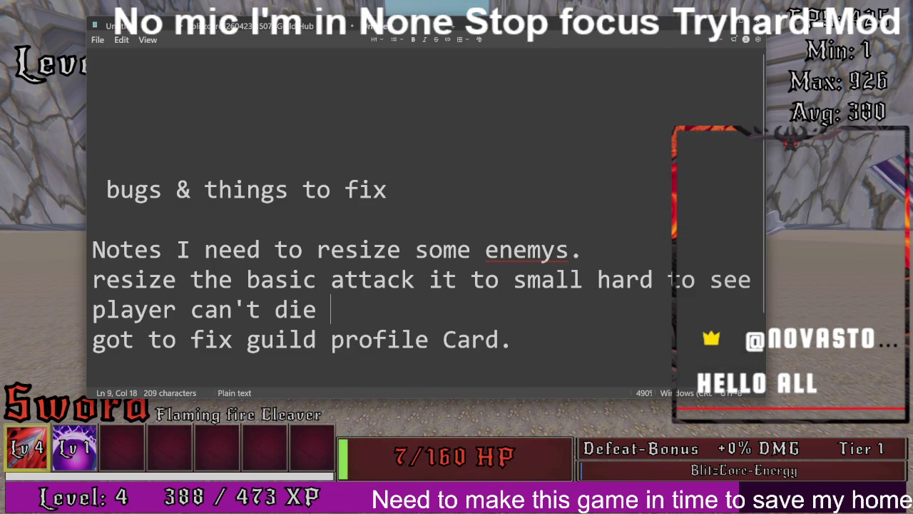
{"action": "type", "text": " why it s"}
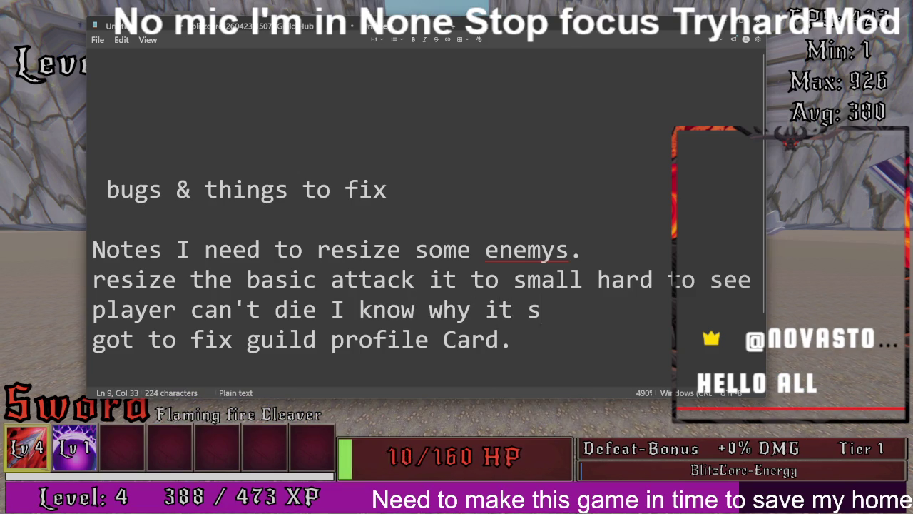
{"action": "type", "text": "omething to "}
{"action": "type", "text": "do wt"}
{"action": "type", "text": "h"}
{"action": "type", "text": "j"}
{"action": "type", "text": "the tele"}
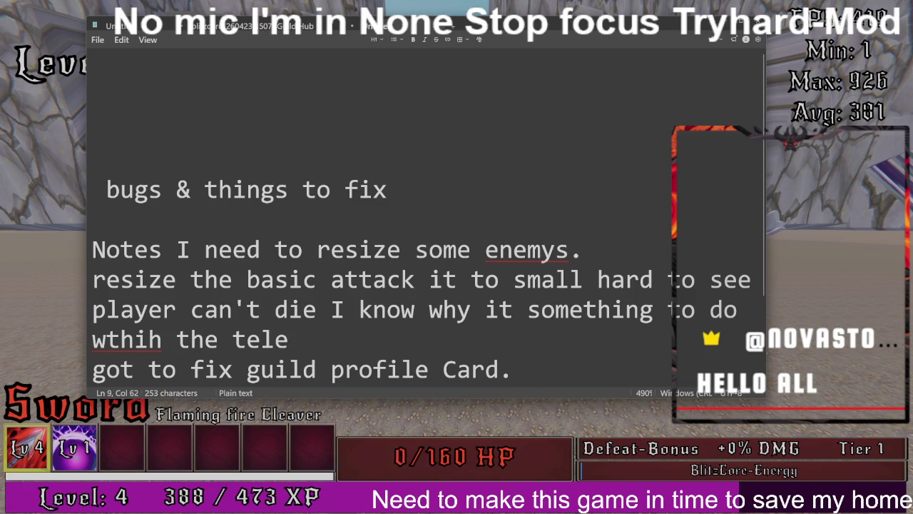
{"action": "type", "text": "po"}
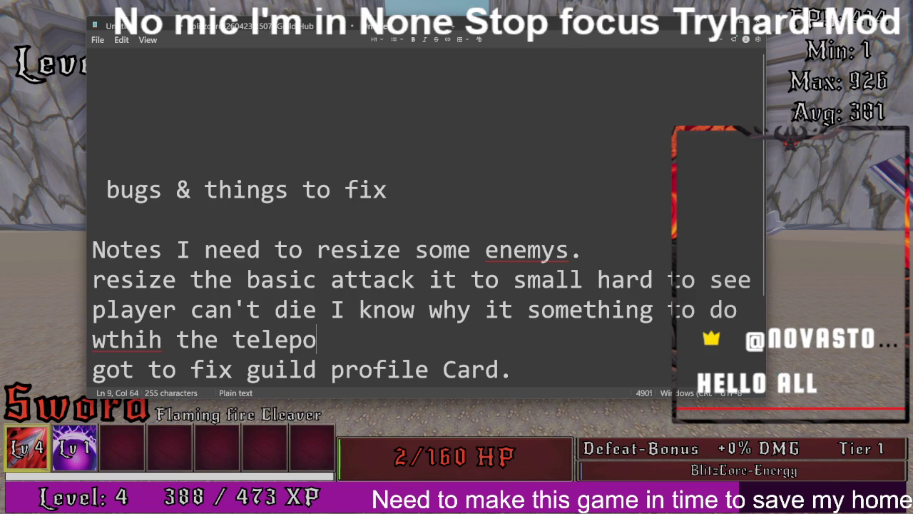
{"action": "type", "text": "rt"}
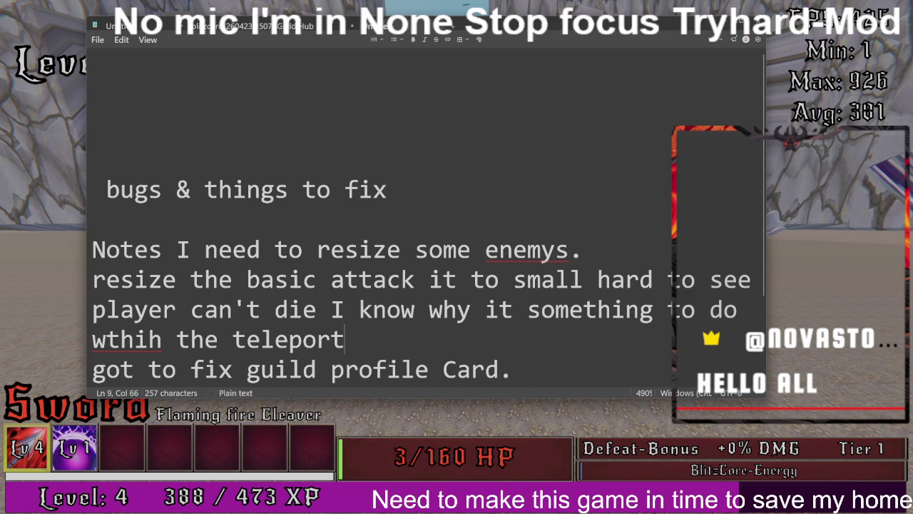
{"action": "type", "text": "manager "}
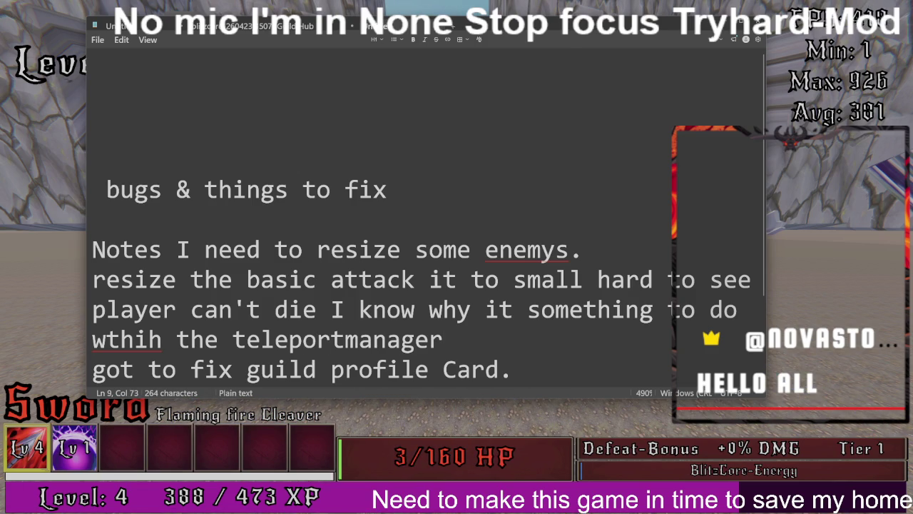
{"action": "type", "text": "and the donot"}
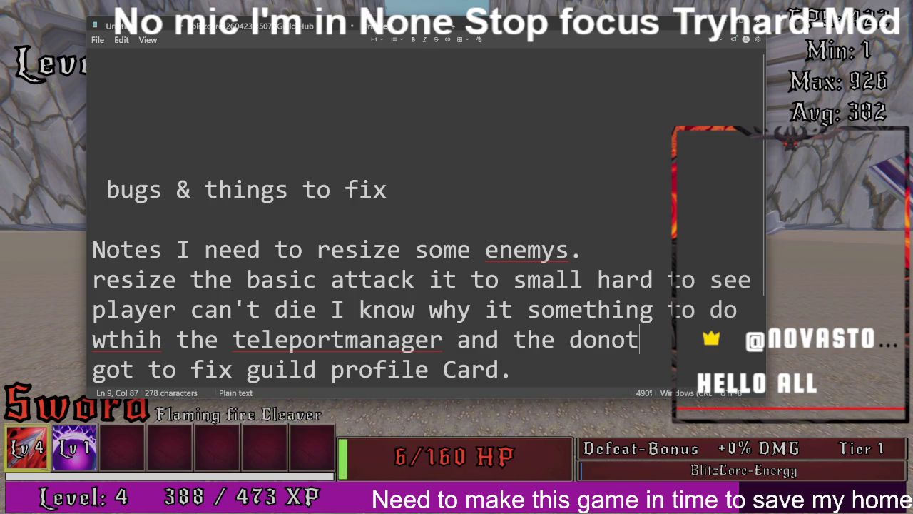
{"action": "key", "text": "BackSpace"}
{"action": "key", "text": "BackSpace"}
{"action": "key", "text": "BackSpace"}
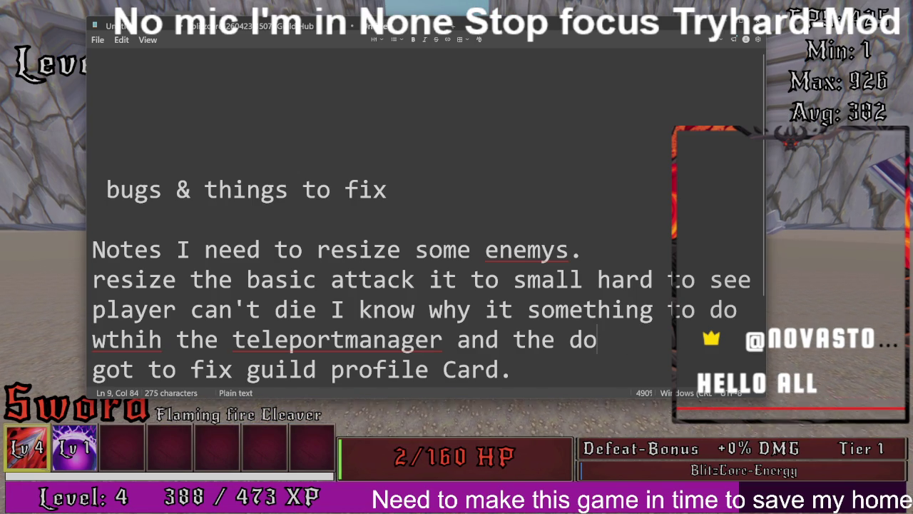
{"action": "type", "text": "n't"}
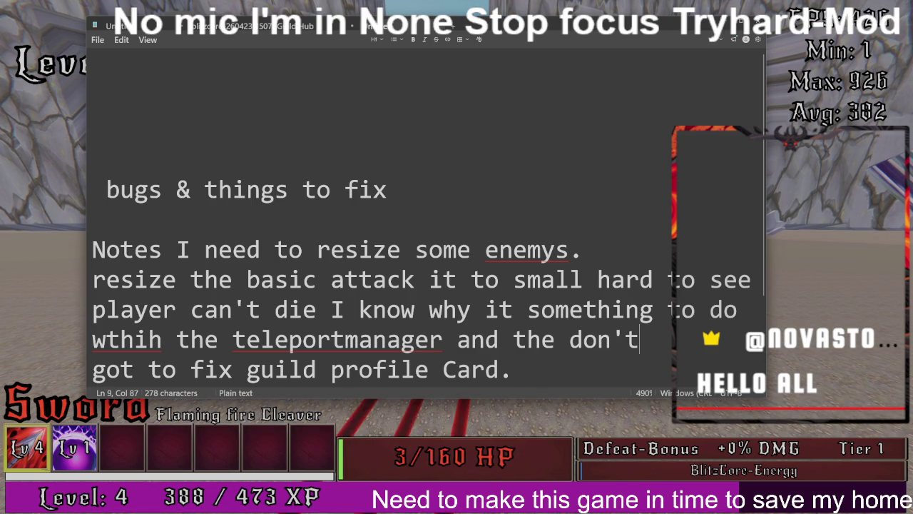
{"action": "type", "text": "destroyon"}
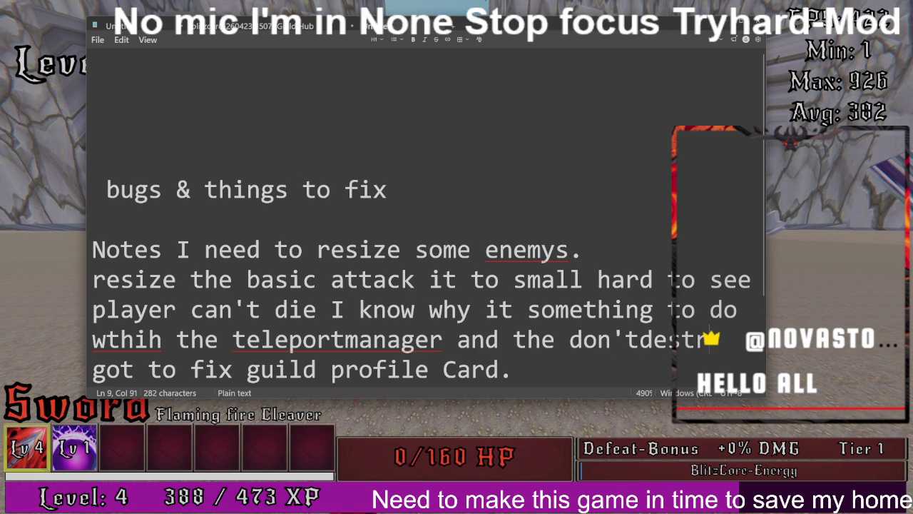
{"action": "type", "text": "lo"}
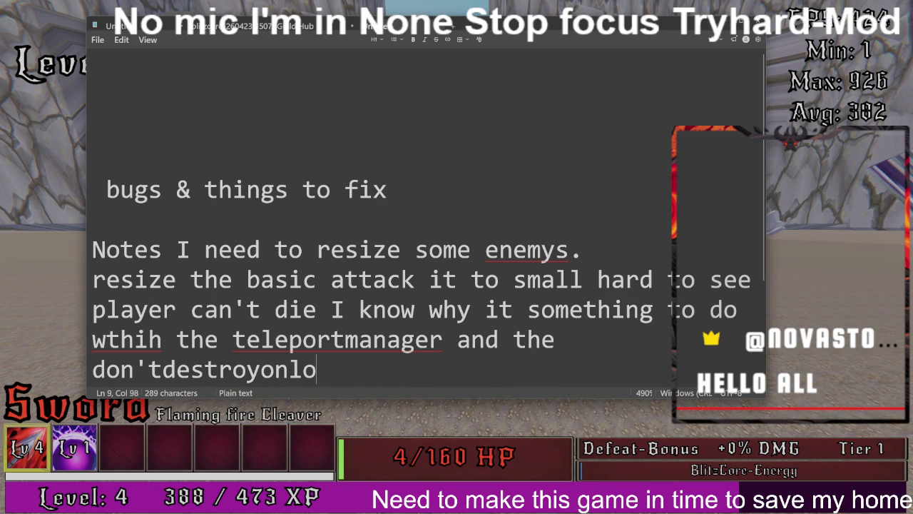
{"action": "type", "text": "ch"}
{"action": "key", "text": "BackSpace"}
{"action": "key", "text": "BackSpace"}
{"action": "type", "text": "a"}
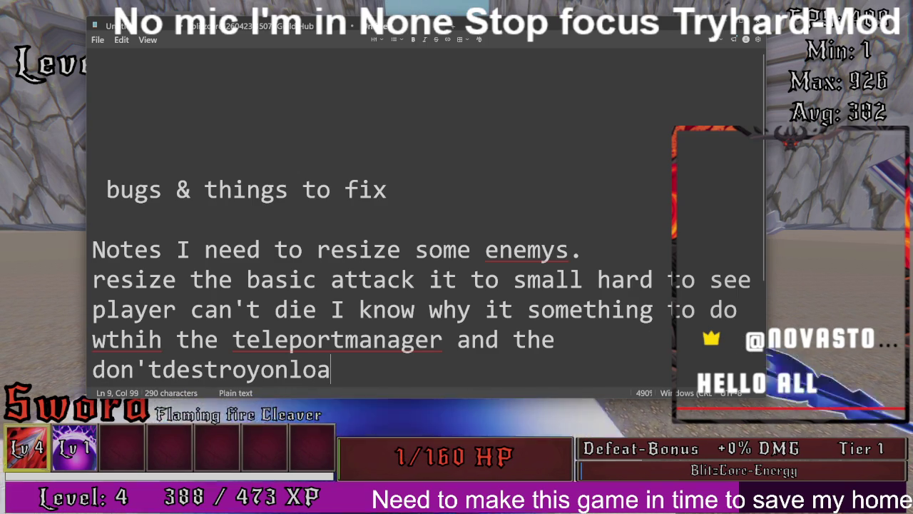
{"action": "type", "text": "d "}
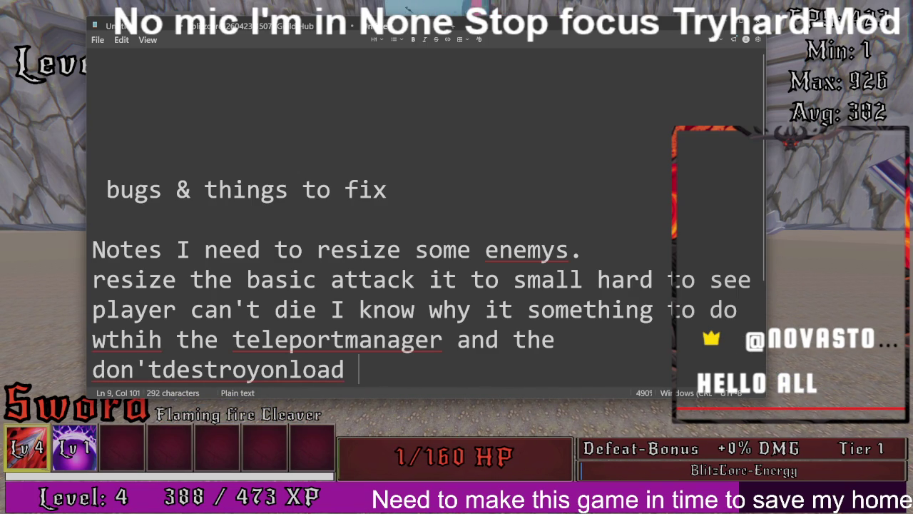
{"action": "type", "text": "ihvae"}
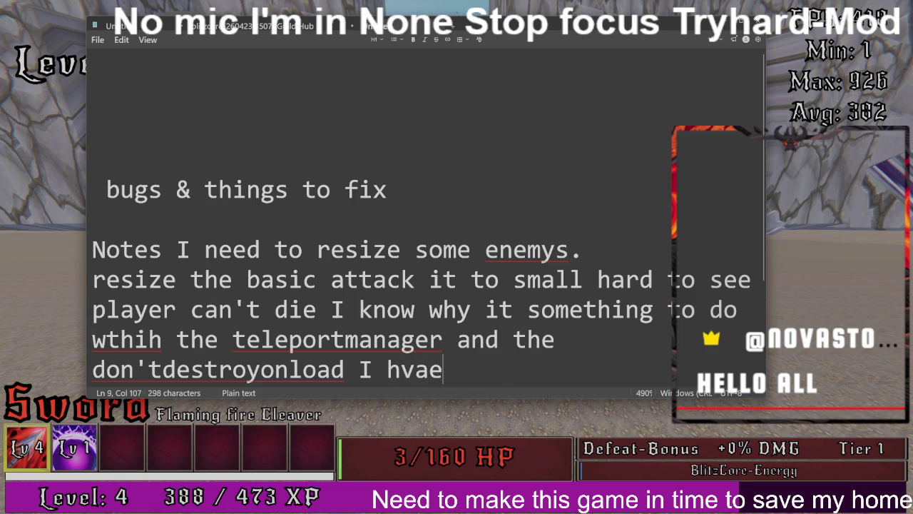
{"action": "key", "text": "alt+Tab"}
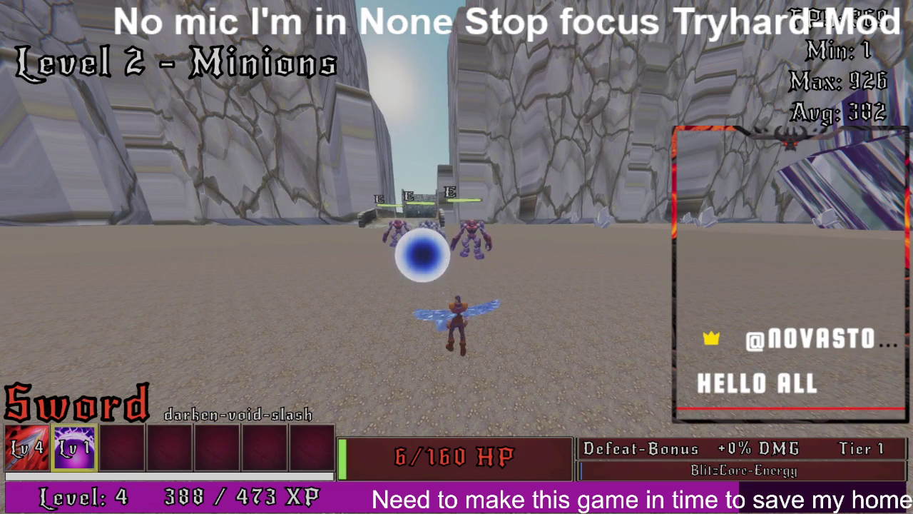
{"action": "key", "text": "super"}
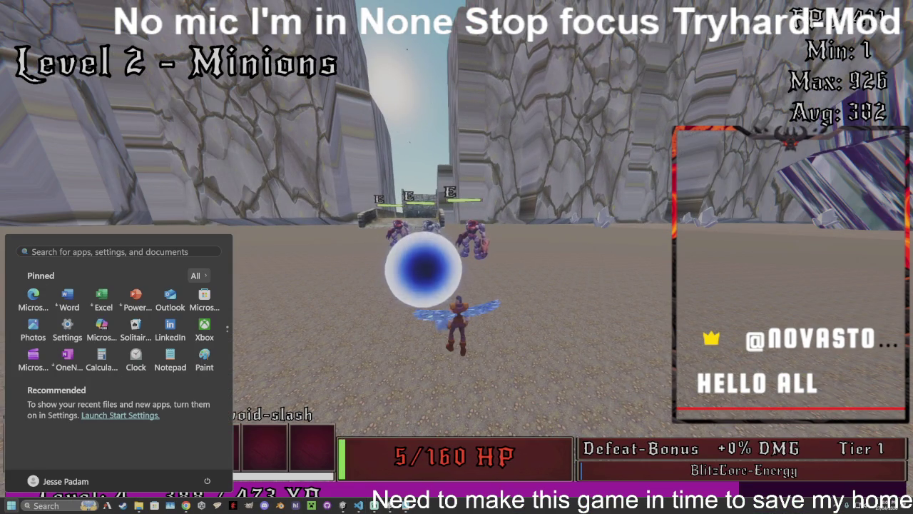
{"action": "key", "text": "alt+Tab"}
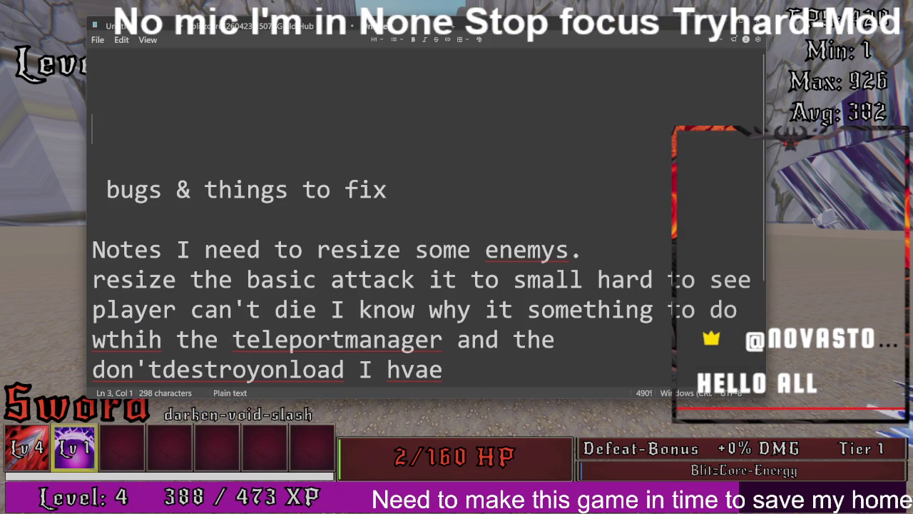
{"action": "left_click", "coordinate": [92, 130]}
{"action": "type", "text": "can"}
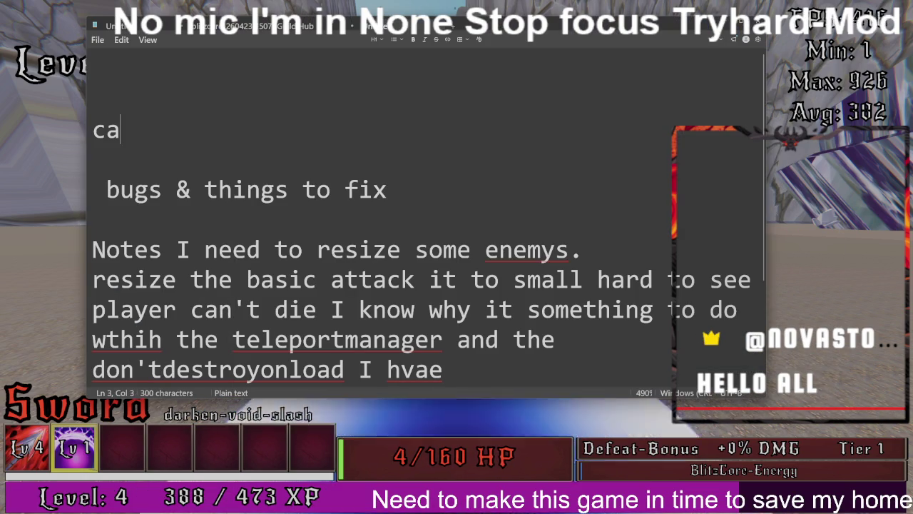
{"action": "type", "text": "t"}
{"action": "key", "text": "BackSpace"}
{"action": "type", "text": "'"}
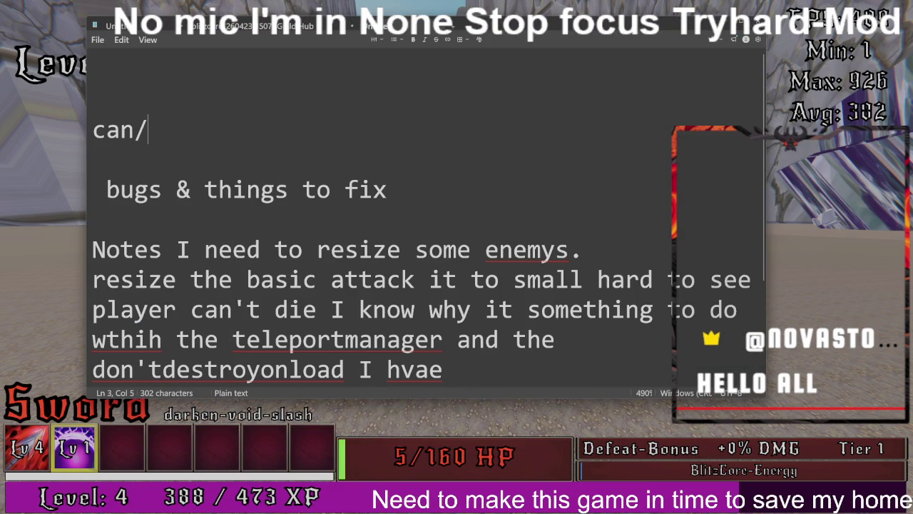
{"action": "type", "text": "t "}
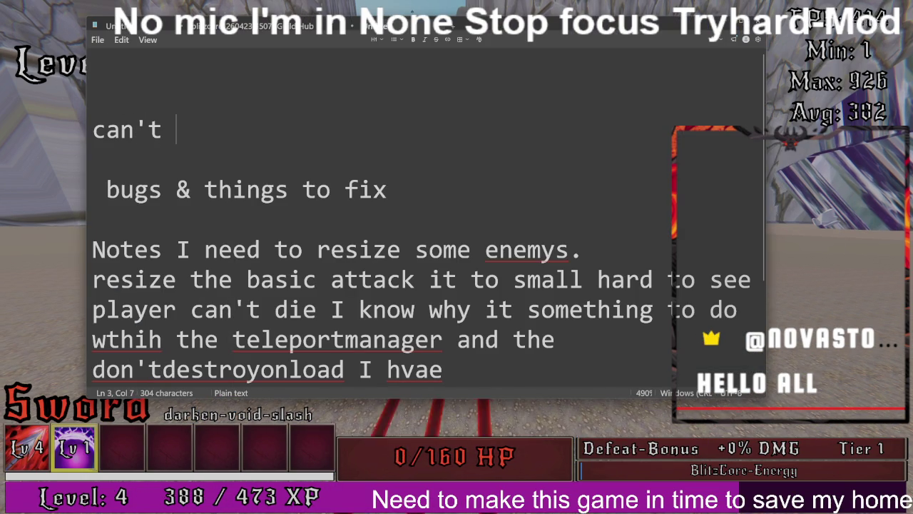
{"action": "type", "text": "show"}
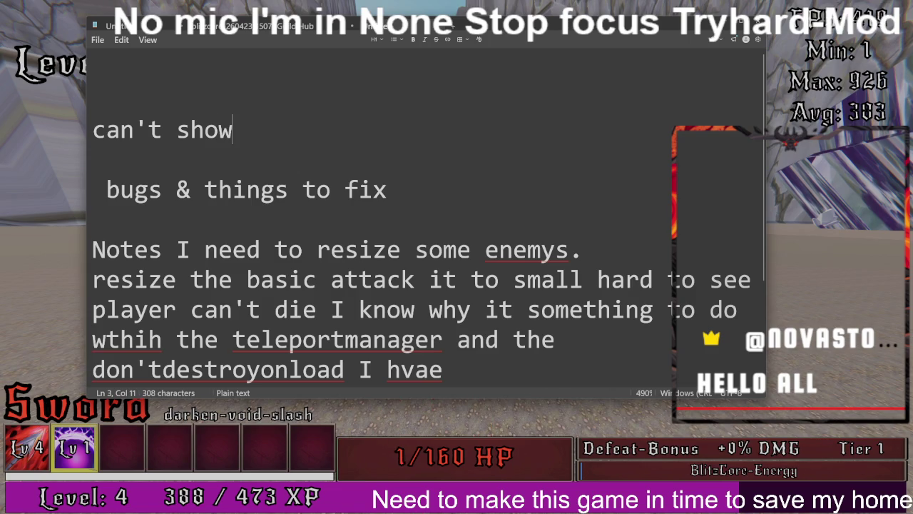
{"action": "key", "text": "BackSpace"}
{"action": "key", "text": "BackSpace"}
{"action": "key", "text": "BackSpace"}
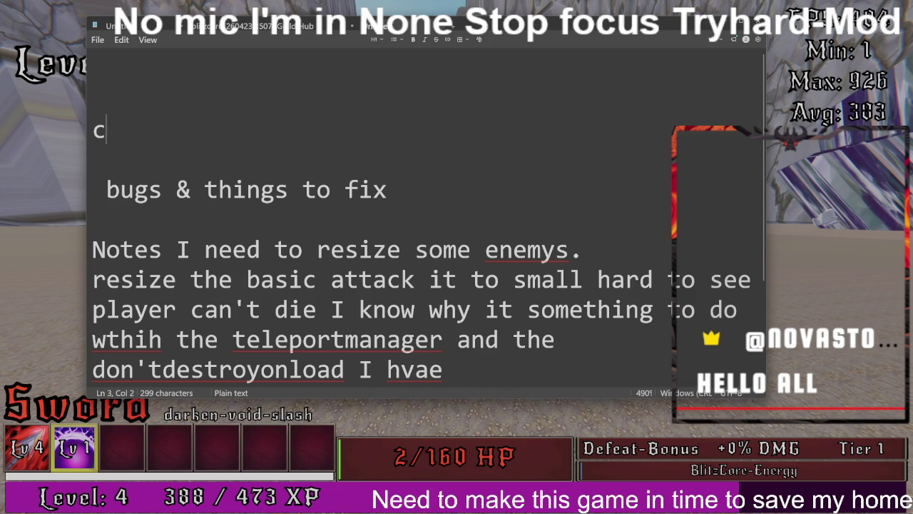
{"action": "key", "text": "alt+Tab"}
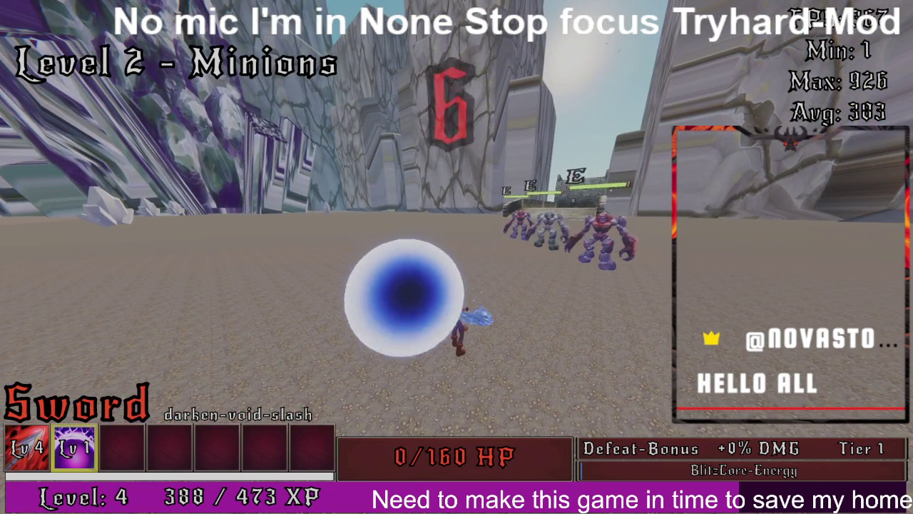
Step: Re-equip the Flaming fire Cleaver, fight the Level 2 minions, then leave the game
{"action": "key", "text": "1"}
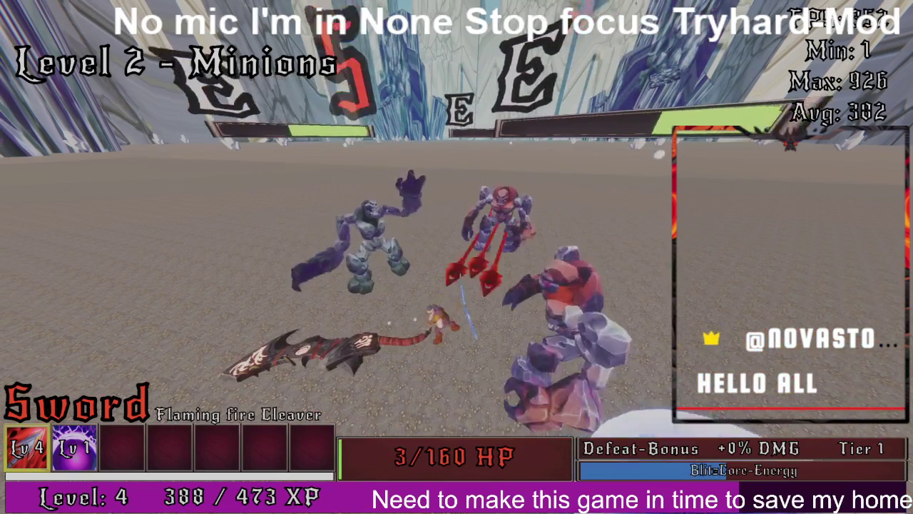
{"action": "key", "text": "super"}
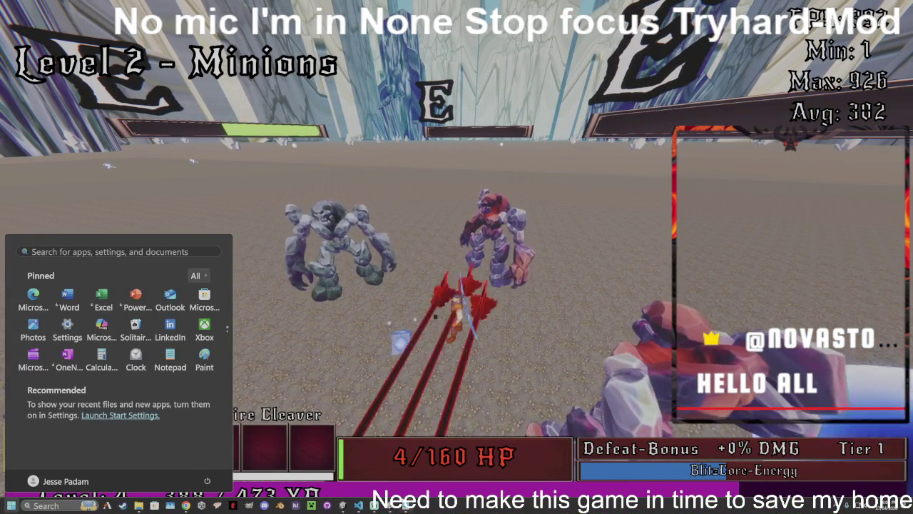
Step: Close the BlitzCoreV4 build from its taskbar preview and bring up the Unity Editor
{"action": "mouse_move", "coordinate": [389, 505]}
{"action": "left_click", "coordinate": [420, 443]}
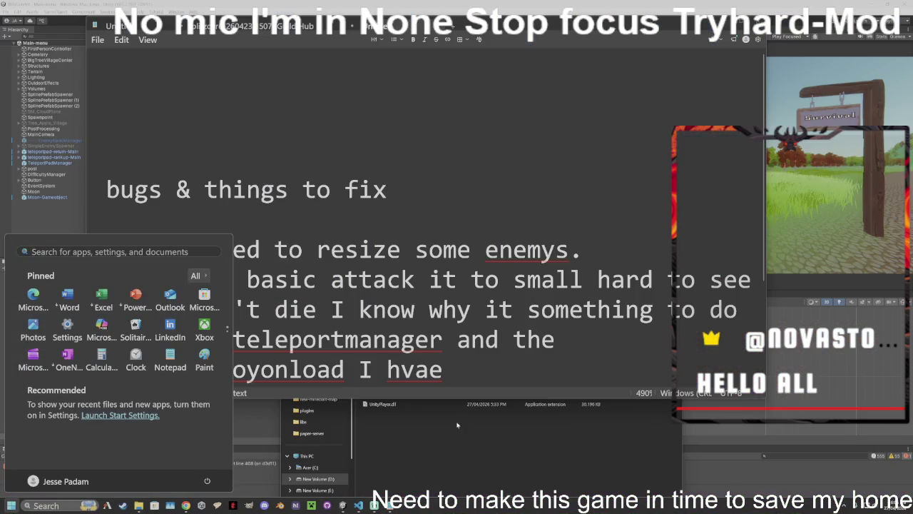
{"action": "left_click", "coordinate": [158, 158]}
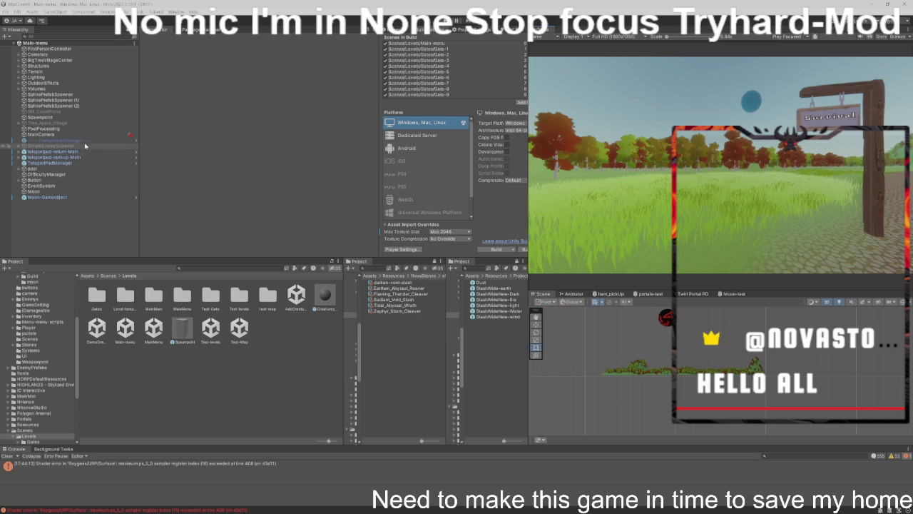
Step: Select TeleportPadManager in the Hierarchy and open its TeleportPadManager.cs script
{"action": "left_click", "coordinate": [89, 162]}
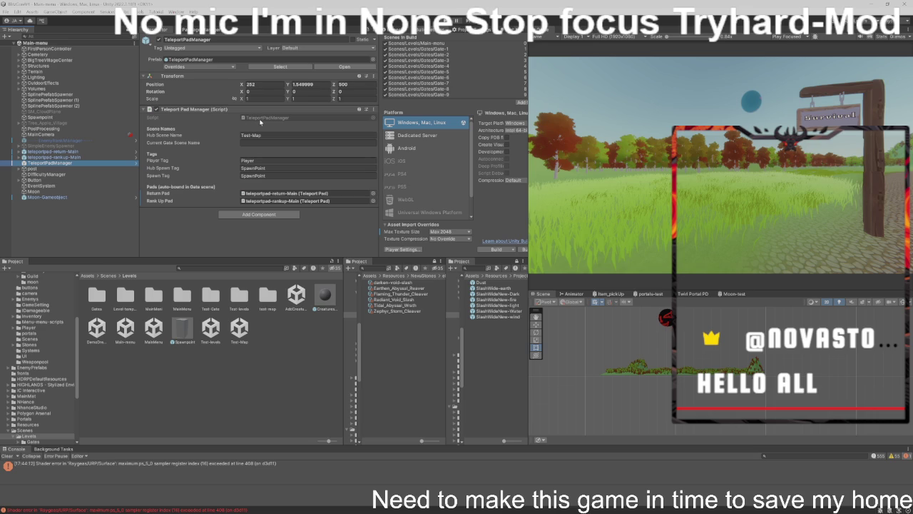
{"action": "left_click", "coordinate": [263, 119]}
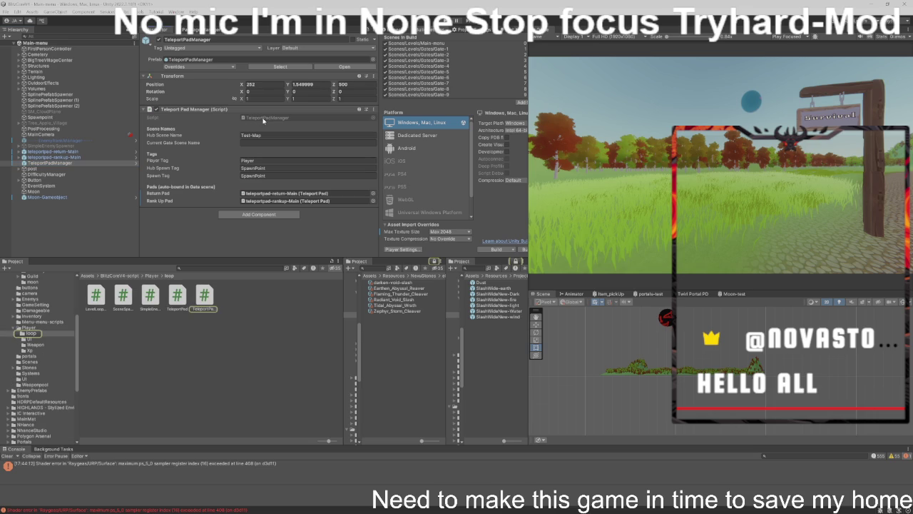
{"action": "double_click", "coordinate": [263, 120]}
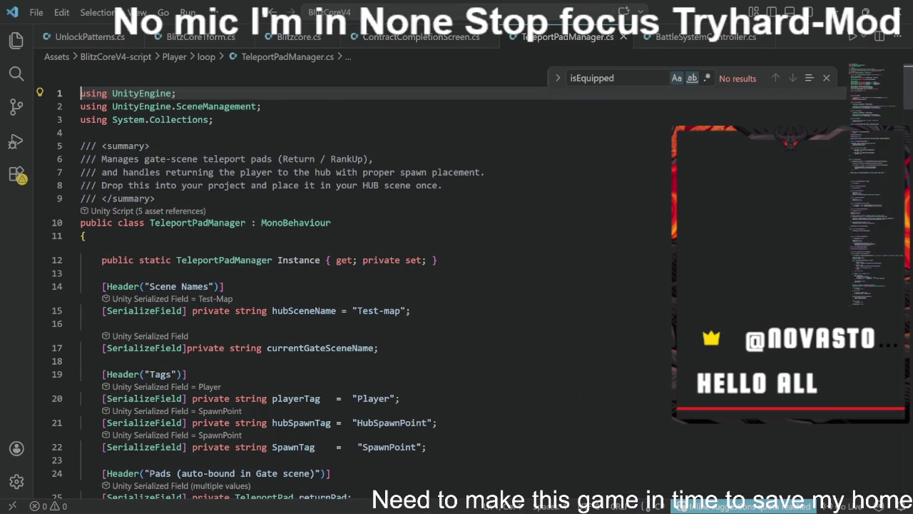
{"action": "scroll", "coordinate": [356, 285], "scroll_direction": "down", "scroll_amount": 5}
{"action": "scroll", "coordinate": [356, 285], "scroll_direction": "down", "scroll_amount": 3}
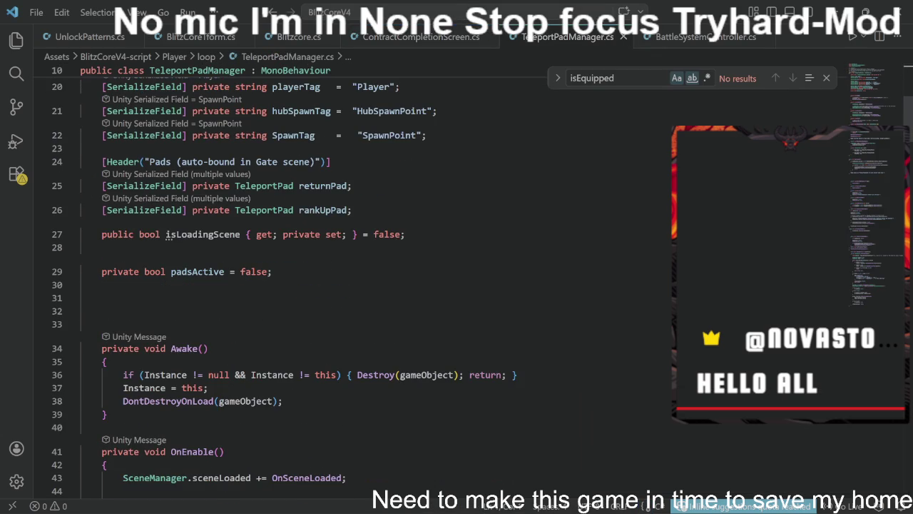
{"action": "scroll", "coordinate": [357, 285], "scroll_direction": "down", "scroll_amount": 15}
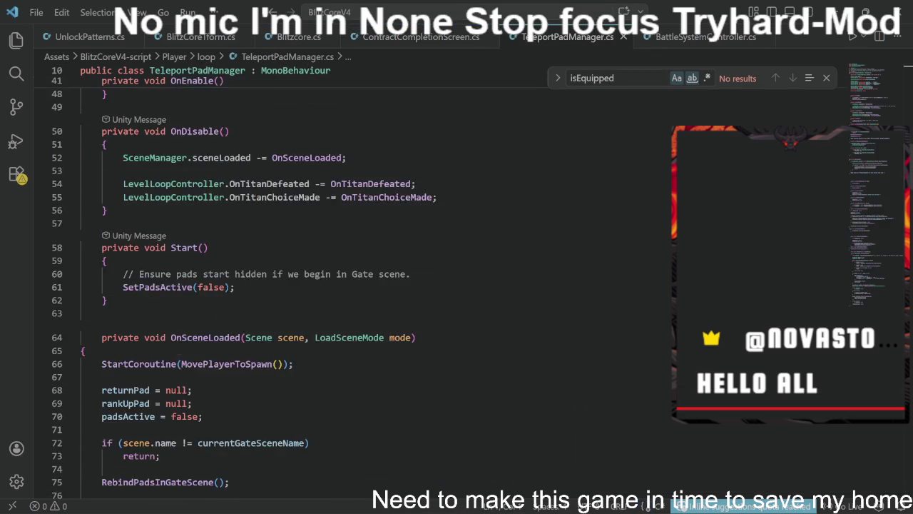
{"action": "scroll", "coordinate": [357, 285], "scroll_direction": "down", "scroll_amount": 7}
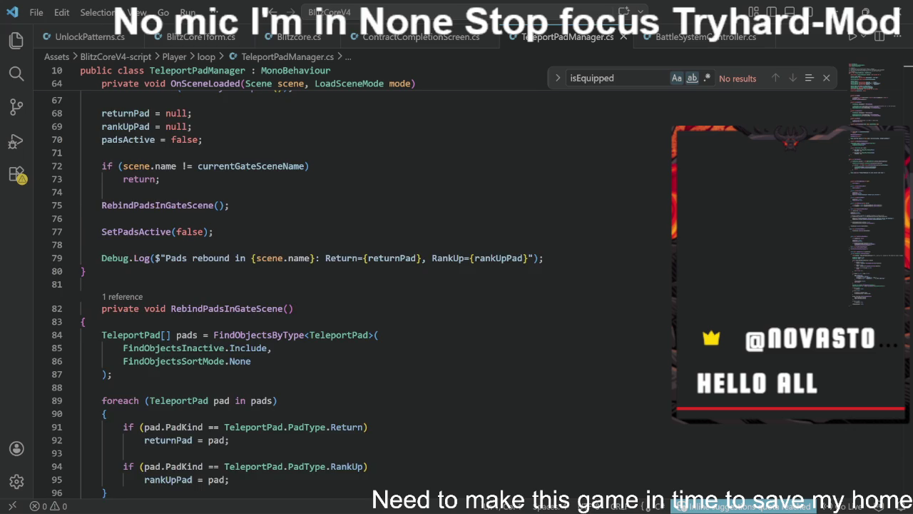
{"action": "scroll", "coordinate": [356, 285], "scroll_direction": "down", "scroll_amount": 7}
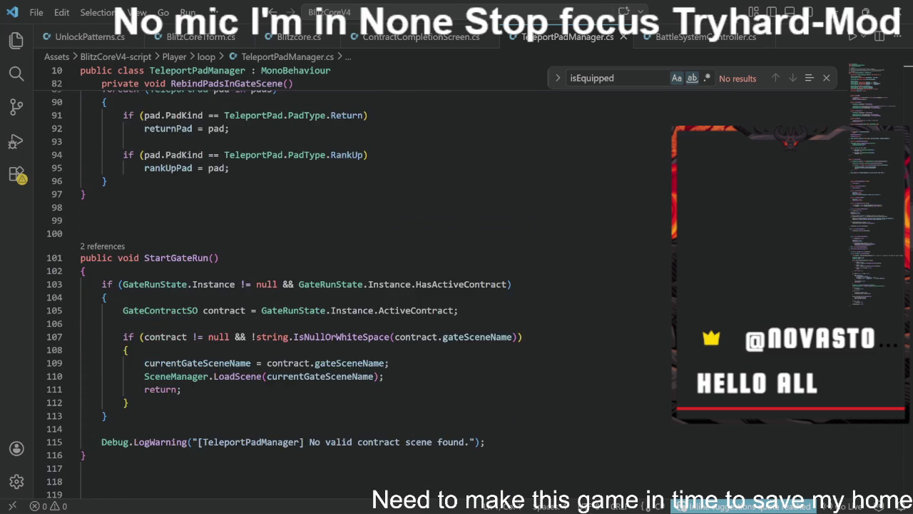
{"action": "scroll", "coordinate": [286, 285], "scroll_direction": "down", "scroll_amount": 8}
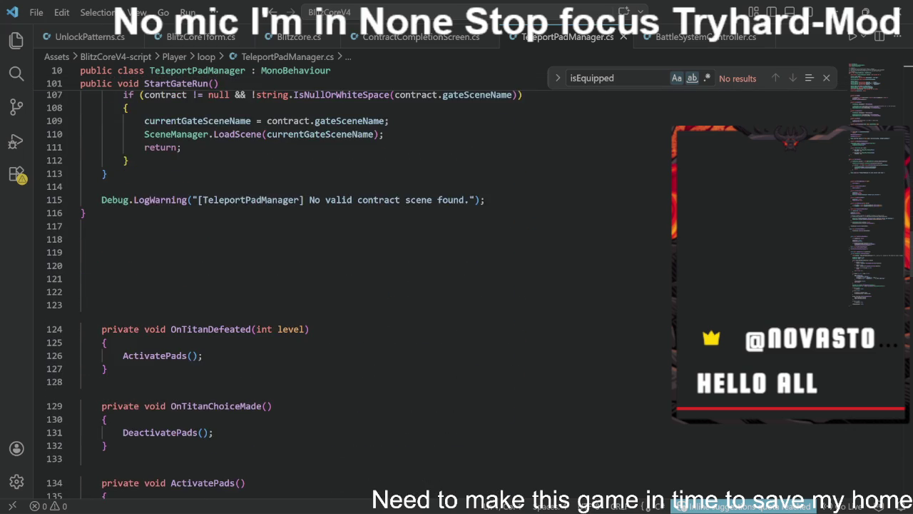
{"action": "scroll", "coordinate": [286, 286], "scroll_direction": "down", "scroll_amount": 7}
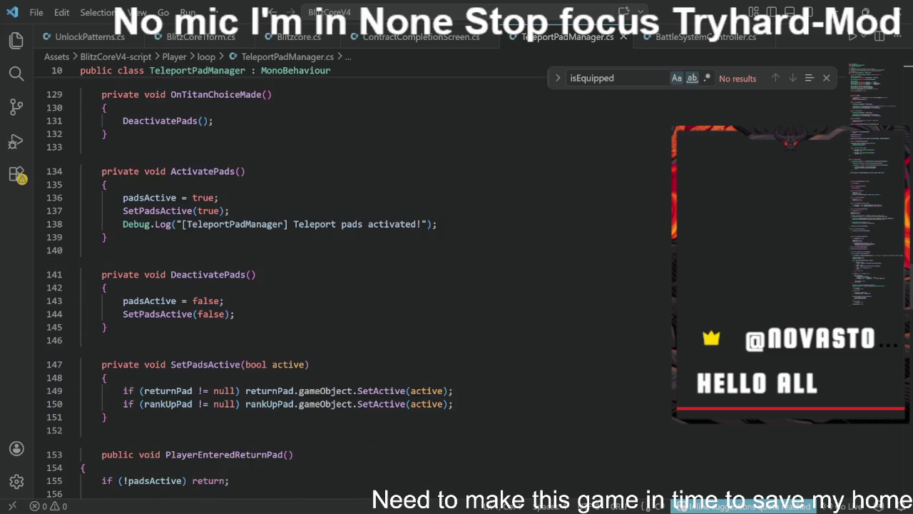
{"action": "scroll", "coordinate": [357, 285], "scroll_direction": "down", "scroll_amount": 4}
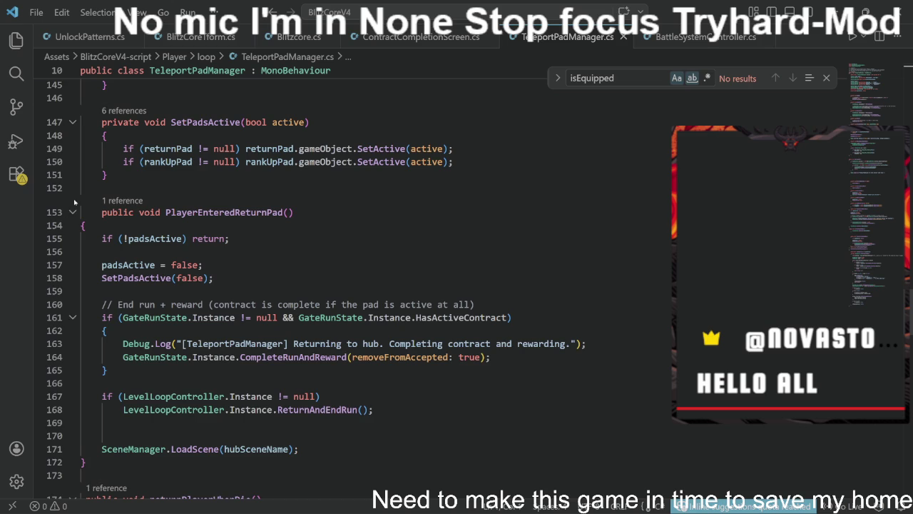
{"action": "scroll", "coordinate": [307, 285], "scroll_direction": "down", "scroll_amount": 5}
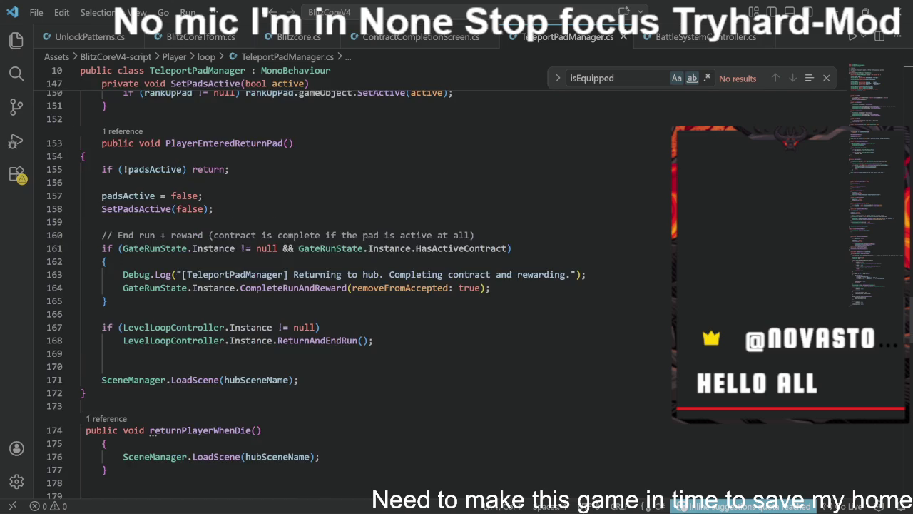
{"action": "scroll", "coordinate": [307, 286], "scroll_direction": "down", "scroll_amount": 3}
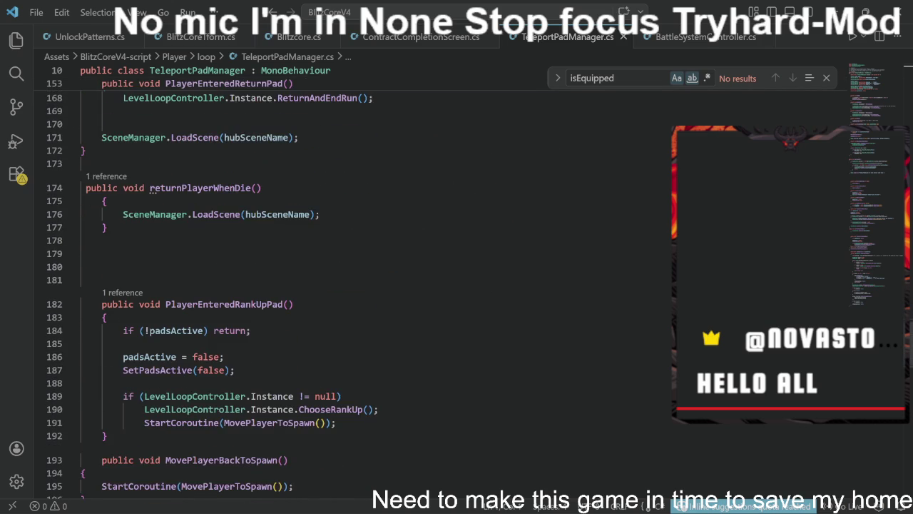
{"action": "scroll", "coordinate": [357, 285], "scroll_direction": "down", "scroll_amount": 3}
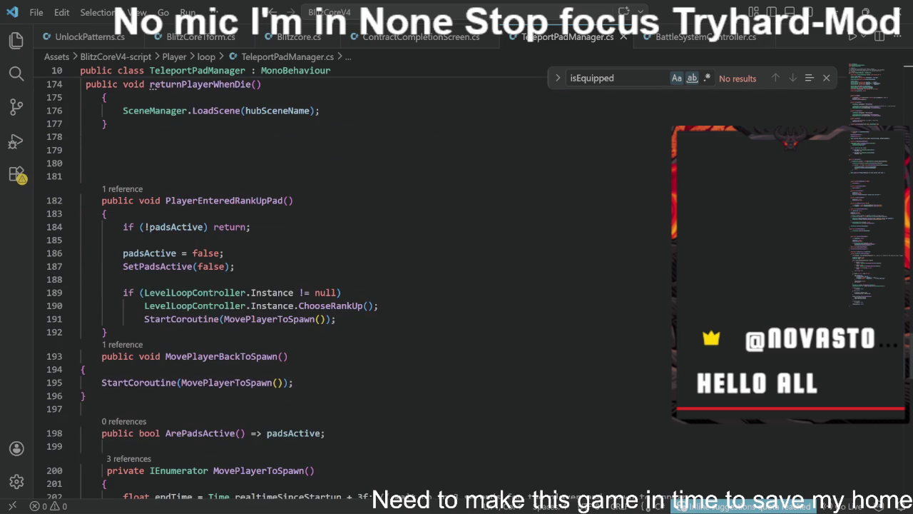
{"action": "scroll", "coordinate": [356, 286], "scroll_direction": "down", "scroll_amount": 2}
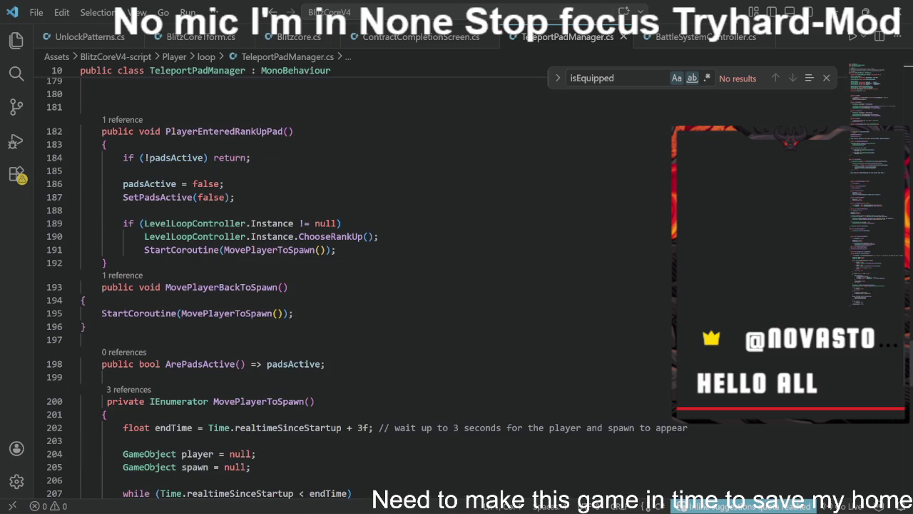
{"action": "scroll", "coordinate": [361, 287], "scroll_direction": "up", "scroll_amount": 1}
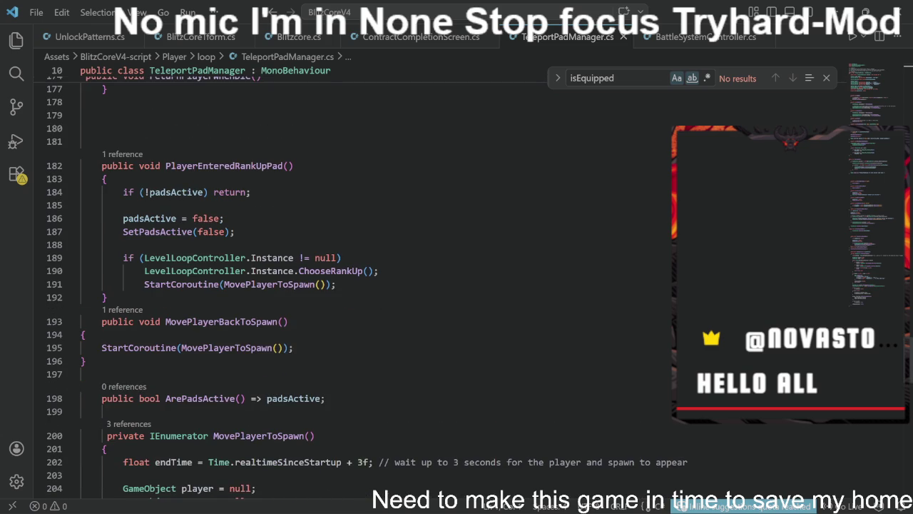
{"action": "scroll", "coordinate": [357, 285], "scroll_direction": "down", "scroll_amount": 8}
{"action": "scroll", "coordinate": [257, 122], "scroll_direction": "down", "scroll_amount": 11}
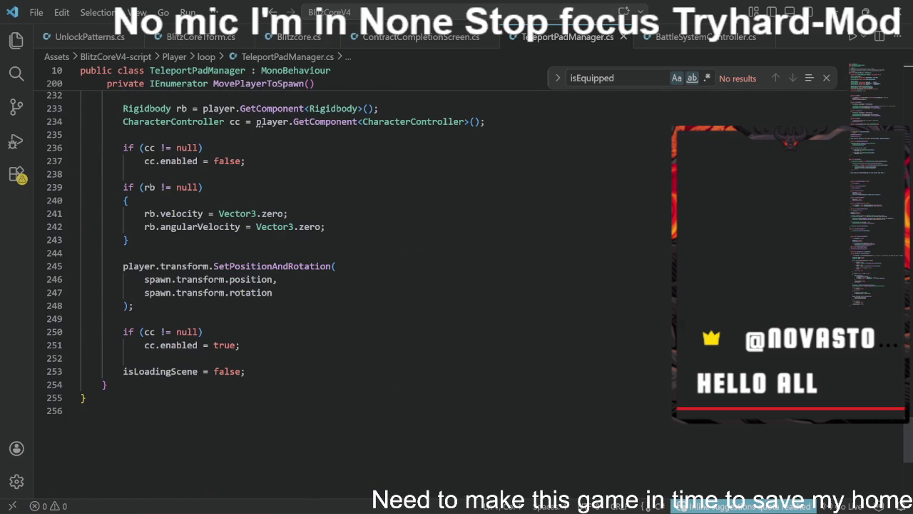
{"action": "scroll", "coordinate": [258, 123], "scroll_direction": "up", "scroll_amount": 4}
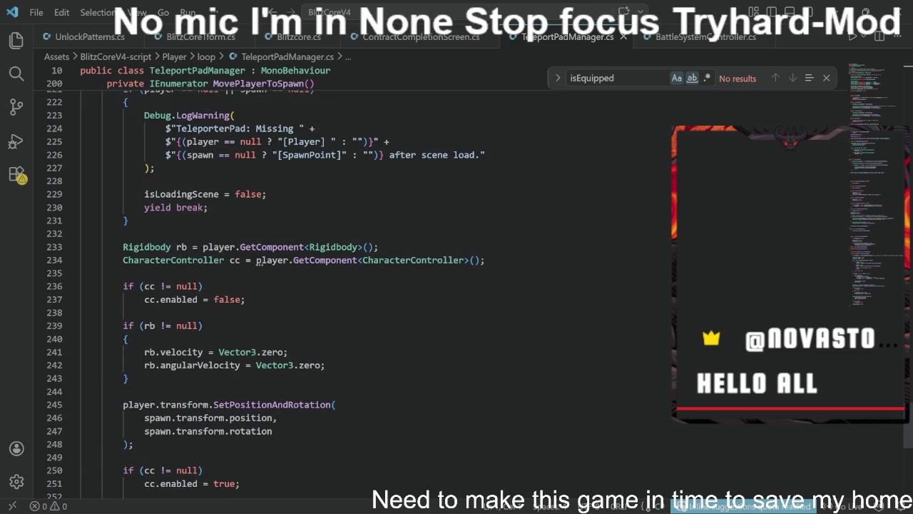
{"action": "scroll", "coordinate": [259, 262], "scroll_direction": "up", "scroll_amount": 8}
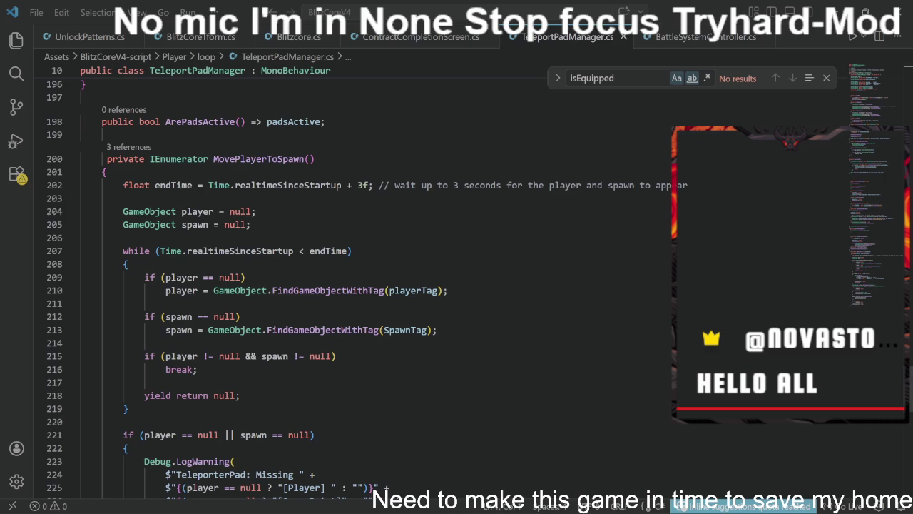
{"action": "scroll", "coordinate": [376, 285], "scroll_direction": "down", "scroll_amount": 10}
{"action": "scroll", "coordinate": [377, 69], "scroll_direction": "up", "scroll_amount": 15}
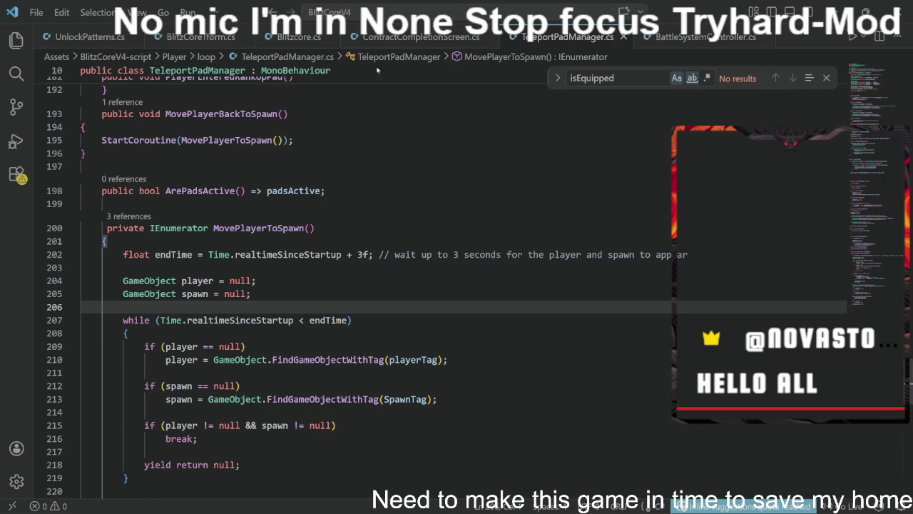
Step: Close the BattleSystemController.cs editor tab
{"action": "scroll", "coordinate": [134, 44], "scroll_direction": "down", "scroll_amount": 3}
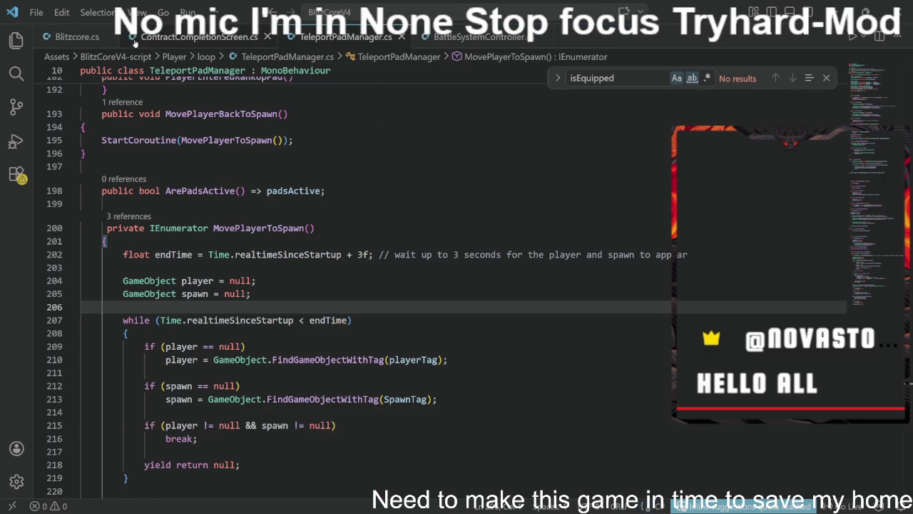
{"action": "scroll", "coordinate": [142, 41], "scroll_direction": "down", "scroll_amount": 3}
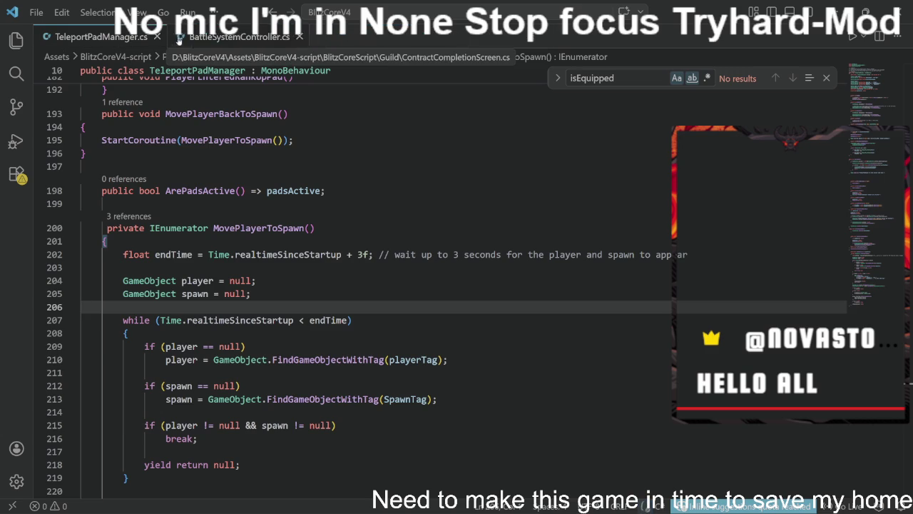
{"action": "left_click", "coordinate": [300, 37]}
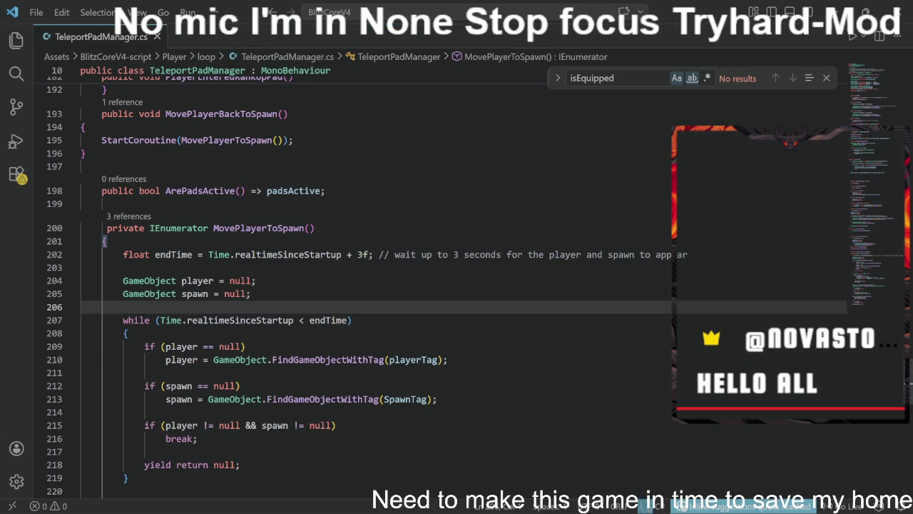
Step: Scroll back to the top of the script and show the project file tree in Explorer
{"action": "scroll", "coordinate": [356, 285], "scroll_direction": "up", "scroll_amount": 5}
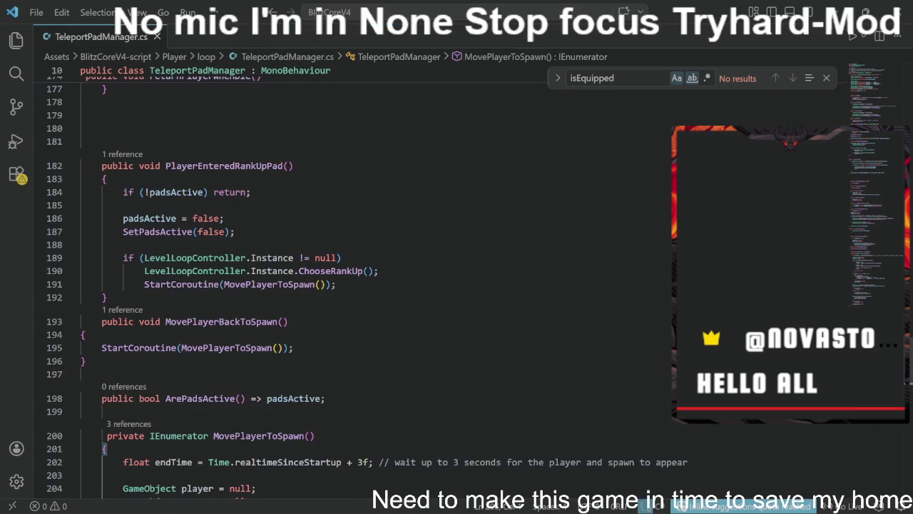
{"action": "scroll", "coordinate": [357, 286], "scroll_direction": "up", "scroll_amount": 1}
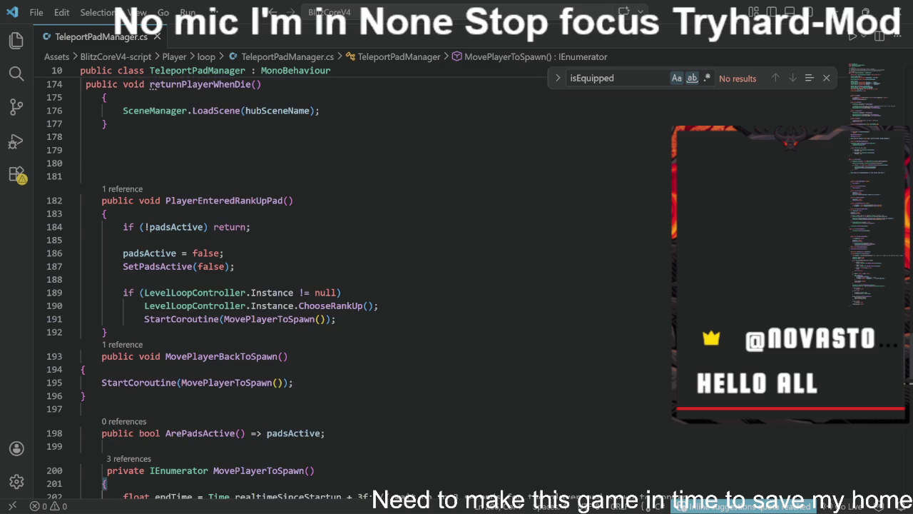
{"action": "scroll", "coordinate": [357, 285], "scroll_direction": "up", "scroll_amount": 11}
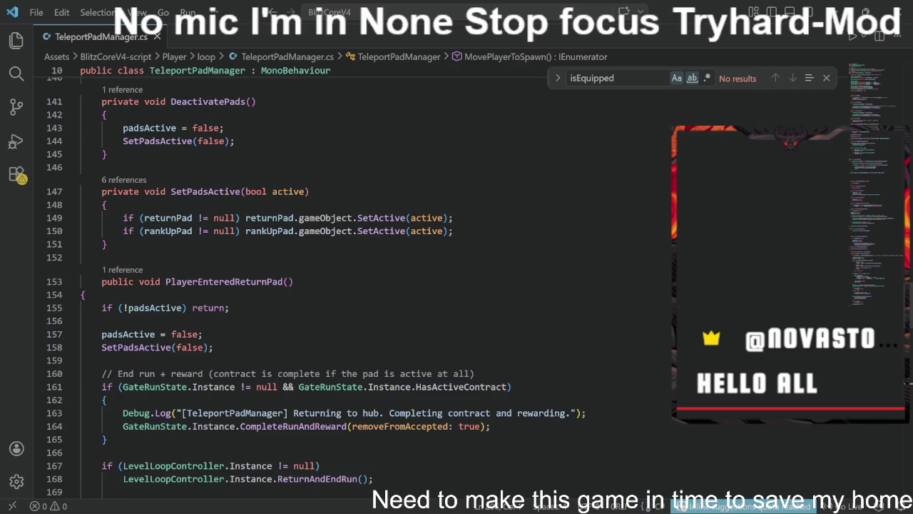
{"action": "scroll", "coordinate": [357, 285], "scroll_direction": "up", "scroll_amount": 13}
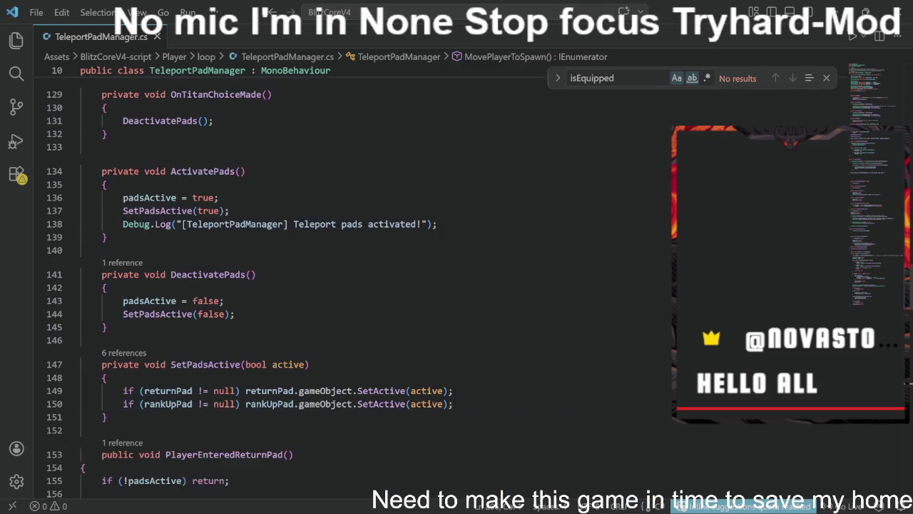
{"action": "scroll", "coordinate": [357, 285], "scroll_direction": "up", "scroll_amount": 4}
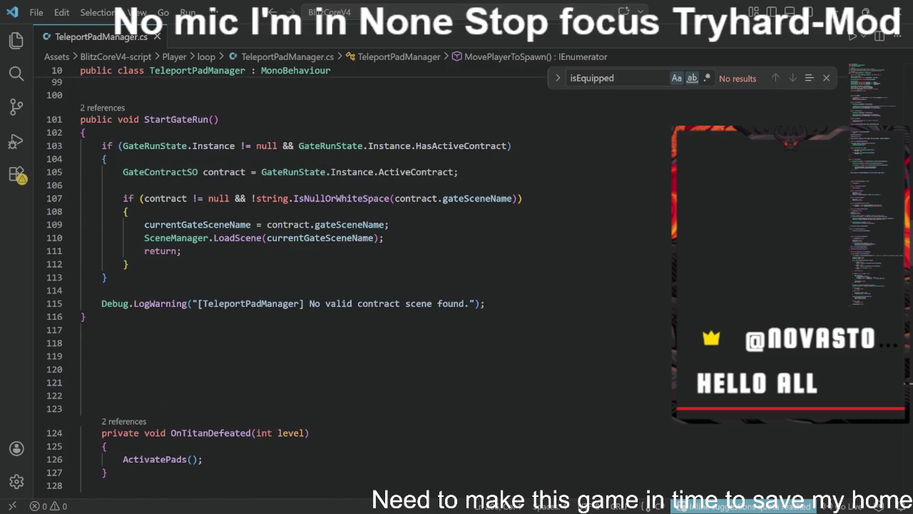
{"action": "scroll", "coordinate": [356, 285], "scroll_direction": "up", "scroll_amount": 5}
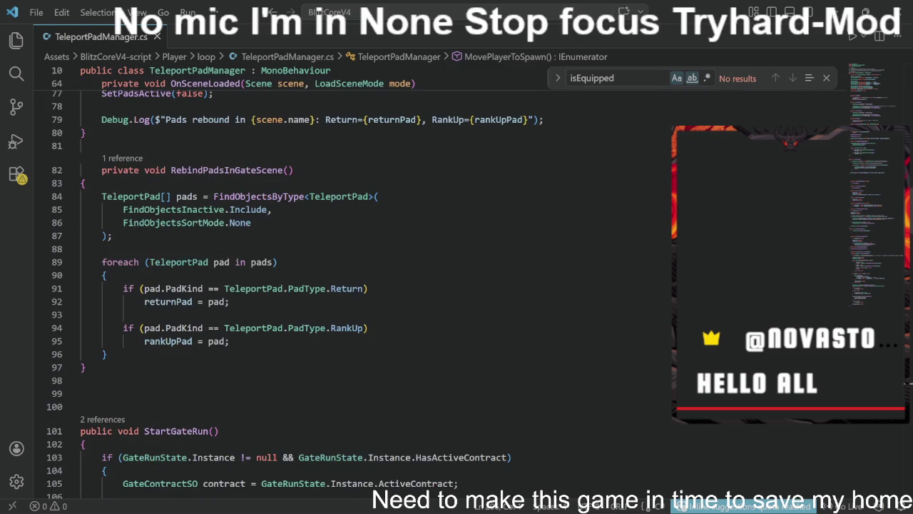
{"action": "scroll", "coordinate": [285, 285], "scroll_direction": "up", "scroll_amount": 5}
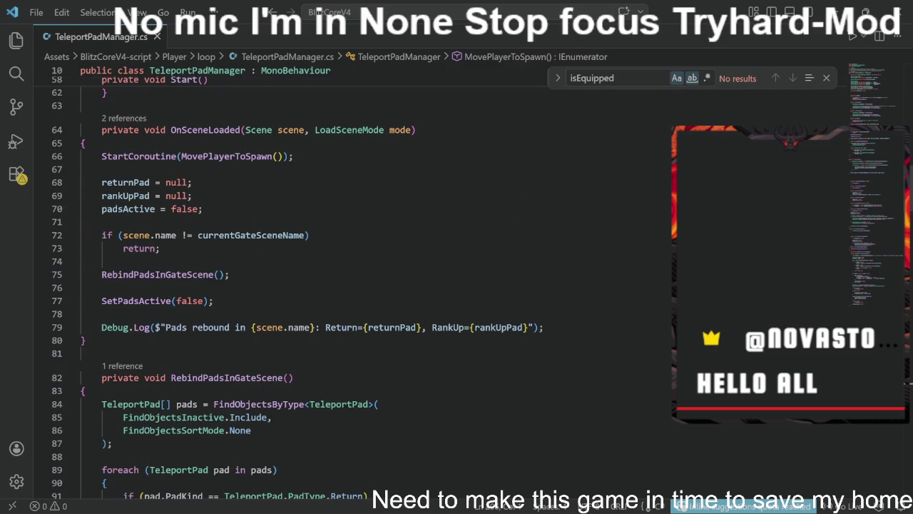
{"action": "scroll", "coordinate": [357, 286], "scroll_direction": "up", "scroll_amount": 12}
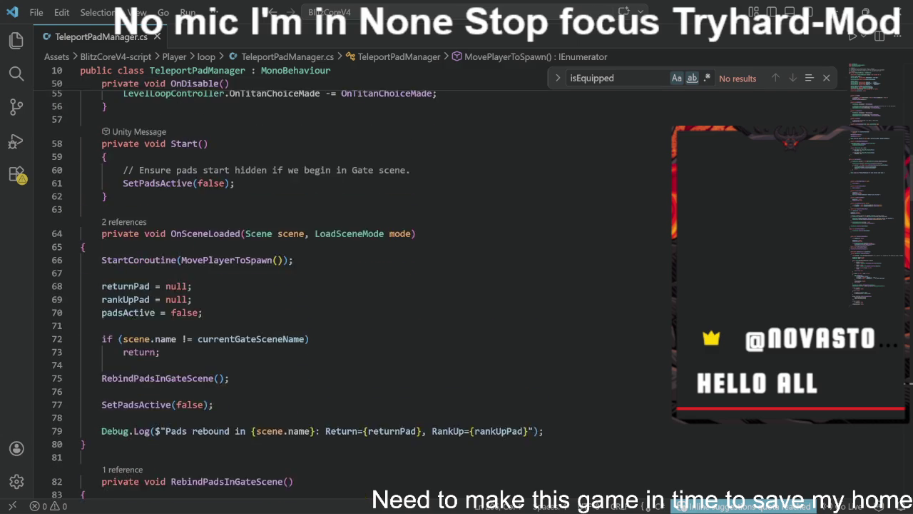
{"action": "scroll", "coordinate": [357, 285], "scroll_direction": "up", "scroll_amount": 2}
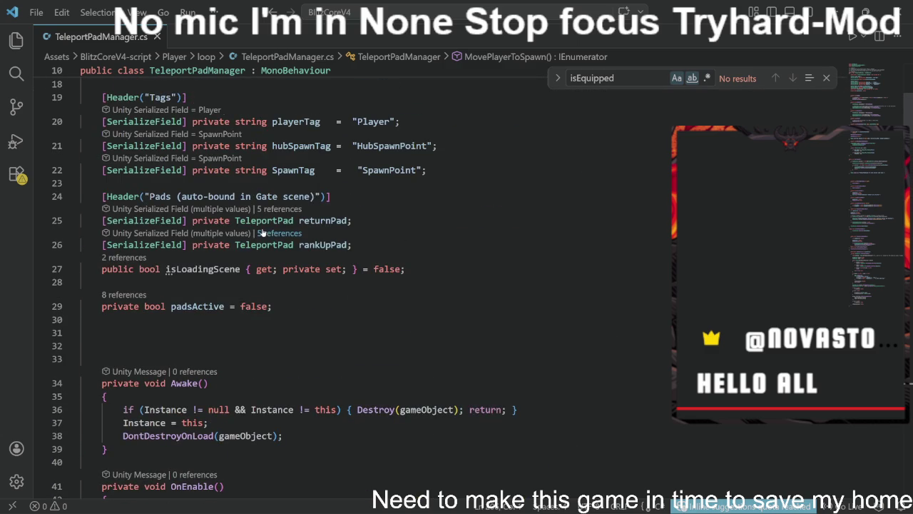
{"action": "scroll", "coordinate": [356, 285], "scroll_direction": "up", "scroll_amount": 4}
{"action": "scroll", "coordinate": [357, 285], "scroll_direction": "up", "scroll_amount": 2}
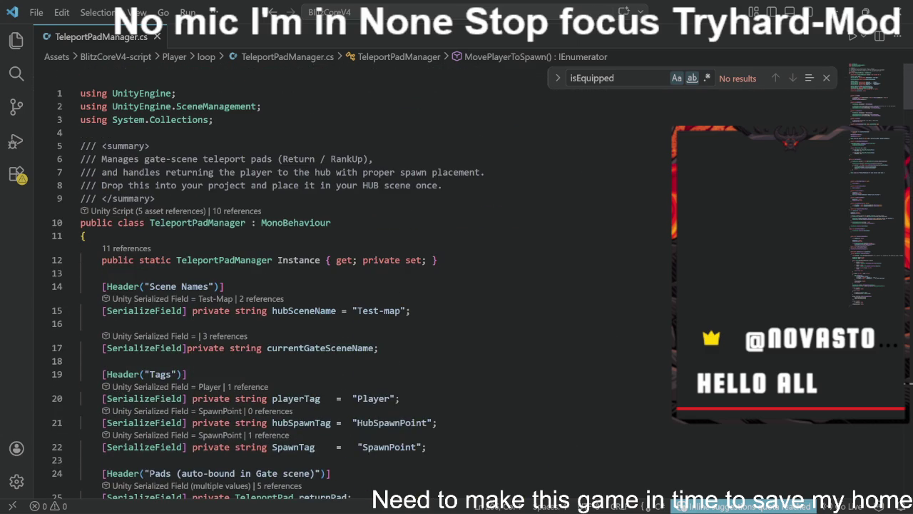
{"action": "left_click", "coordinate": [16, 40]}
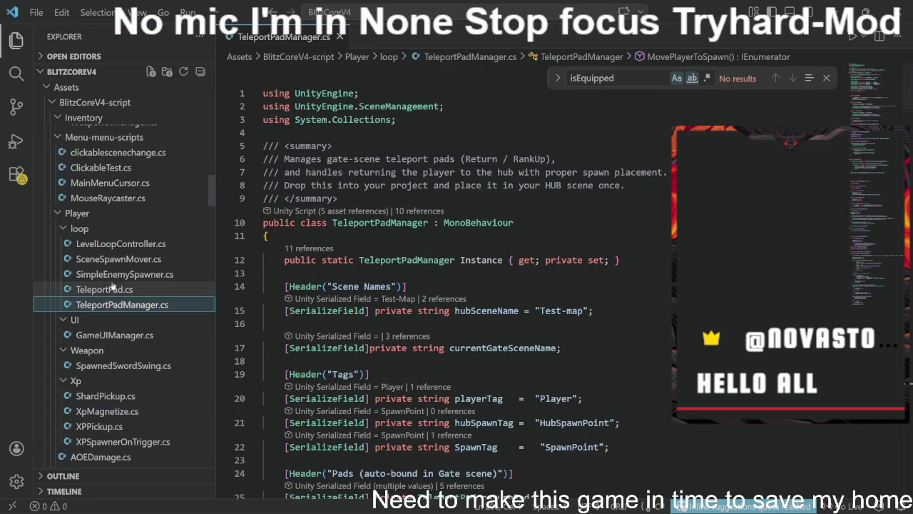
{"action": "scroll", "coordinate": [104, 289], "scroll_direction": "up", "scroll_amount": 3}
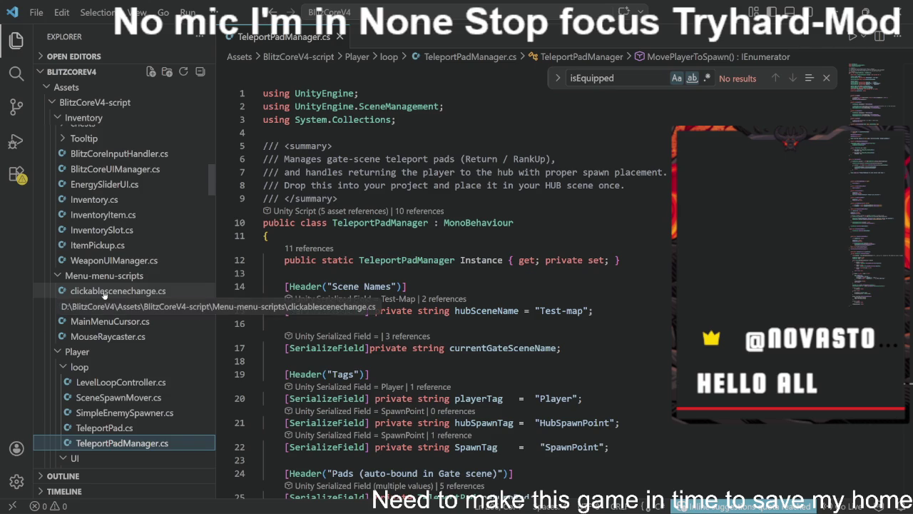
{"action": "scroll", "coordinate": [104, 294], "scroll_direction": "up", "scroll_amount": 1}
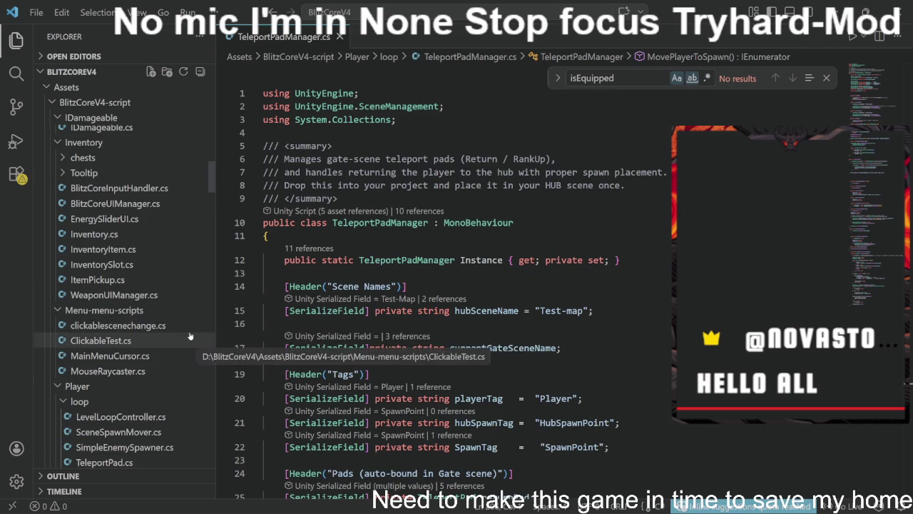
{"action": "scroll", "coordinate": [188, 336], "scroll_direction": "up", "scroll_amount": 6}
{"action": "scroll", "coordinate": [189, 335], "scroll_direction": "up", "scroll_amount": 4}
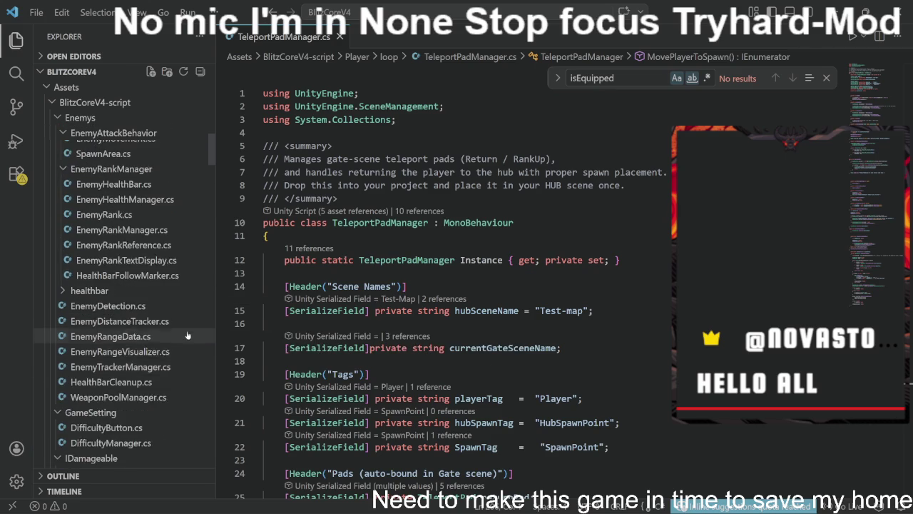
{"action": "scroll", "coordinate": [187, 335], "scroll_direction": "up", "scroll_amount": 12}
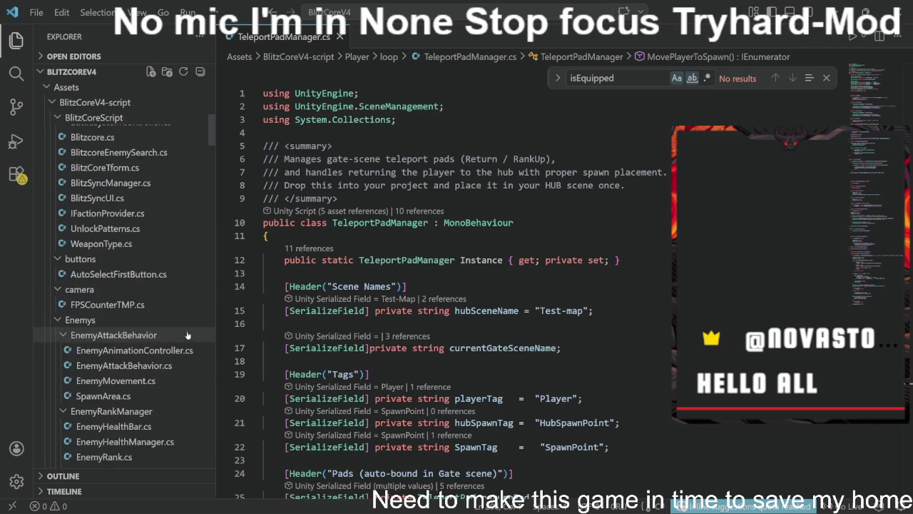
{"action": "scroll", "coordinate": [185, 333], "scroll_direction": "up", "scroll_amount": 1}
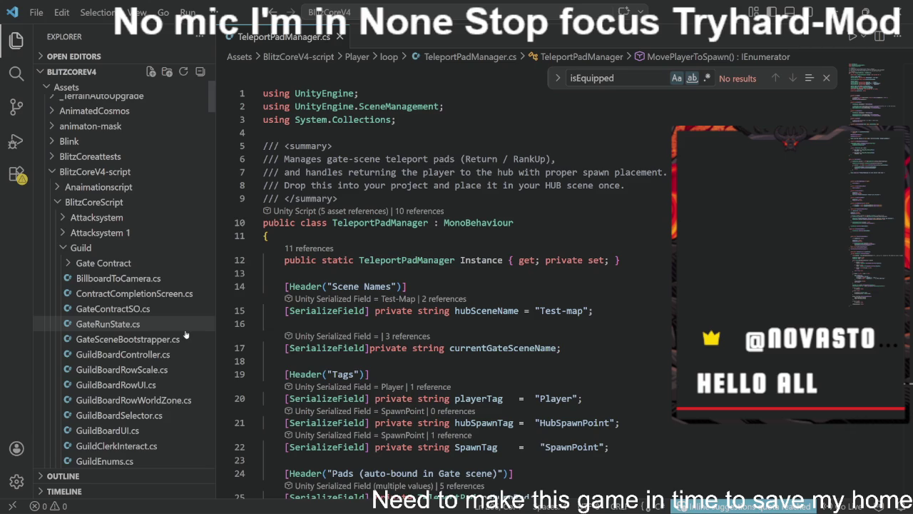
{"action": "scroll", "coordinate": [175, 327], "scroll_direction": "down", "scroll_amount": 5}
{"action": "scroll", "coordinate": [175, 327], "scroll_direction": "down", "scroll_amount": 9}
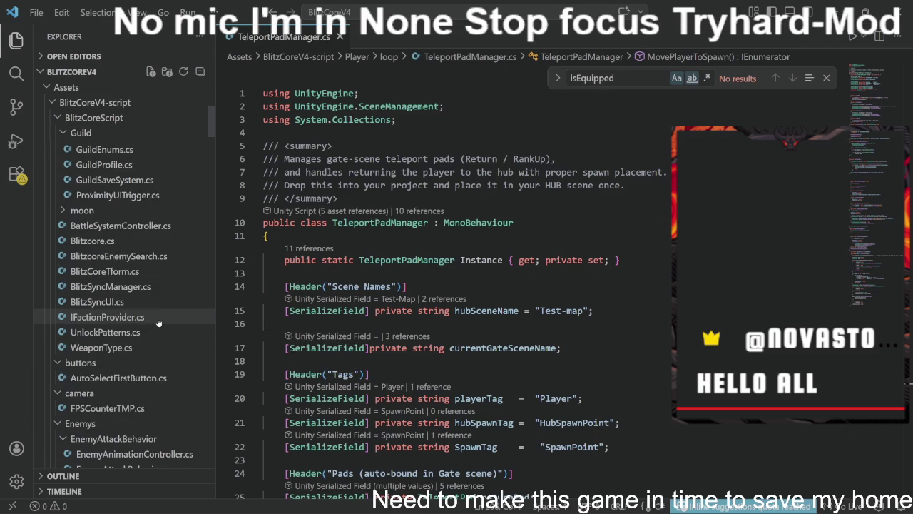
{"action": "scroll", "coordinate": [158, 322], "scroll_direction": "down", "scroll_amount": 7}
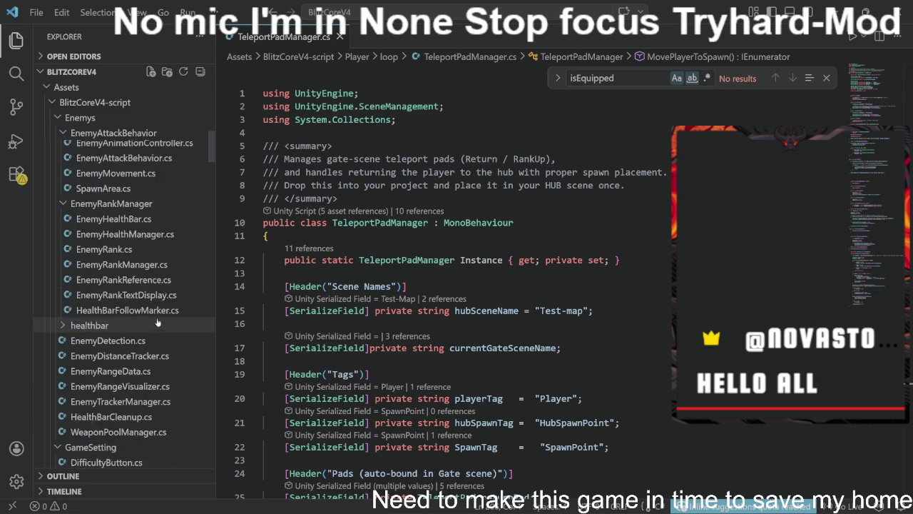
{"action": "scroll", "coordinate": [157, 323], "scroll_direction": "down", "scroll_amount": 4}
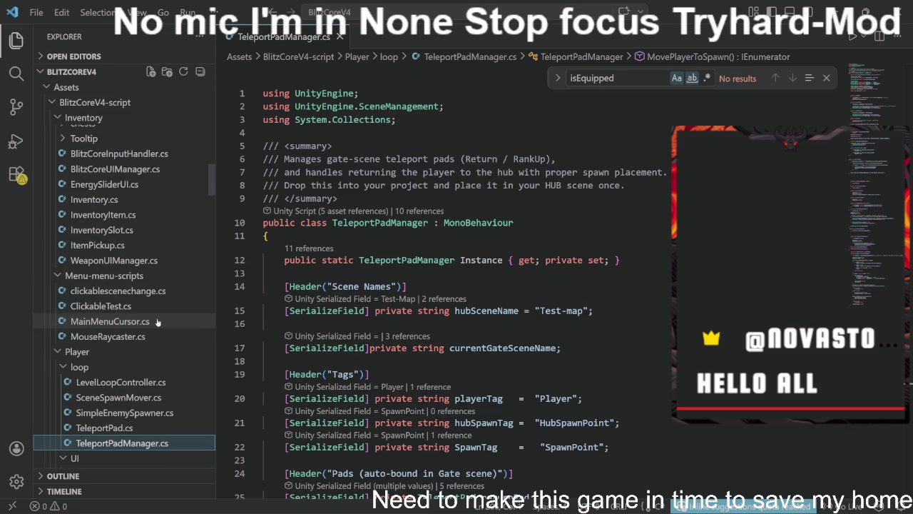
{"action": "scroll", "coordinate": [157, 327], "scroll_direction": "down", "scroll_amount": 2}
{"action": "scroll", "coordinate": [157, 327], "scroll_direction": "down", "scroll_amount": 1}
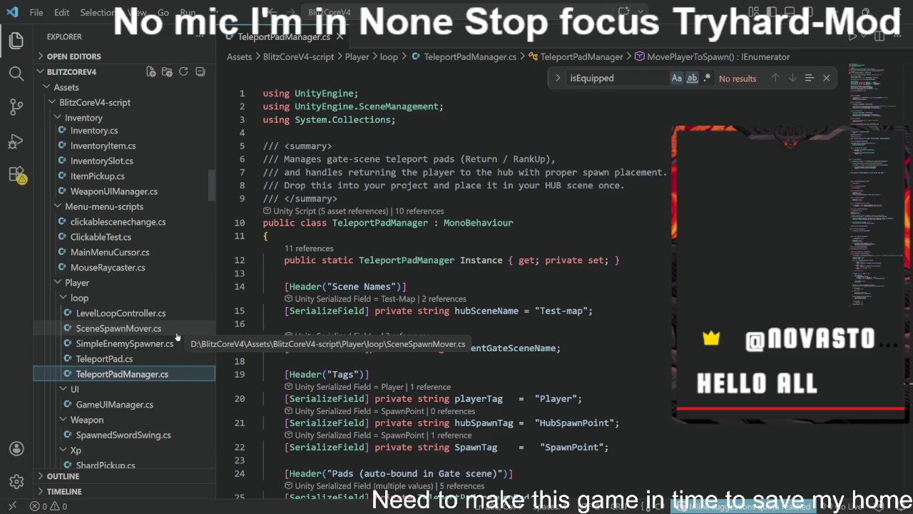
{"action": "scroll", "coordinate": [179, 337], "scroll_direction": "down", "scroll_amount": 3}
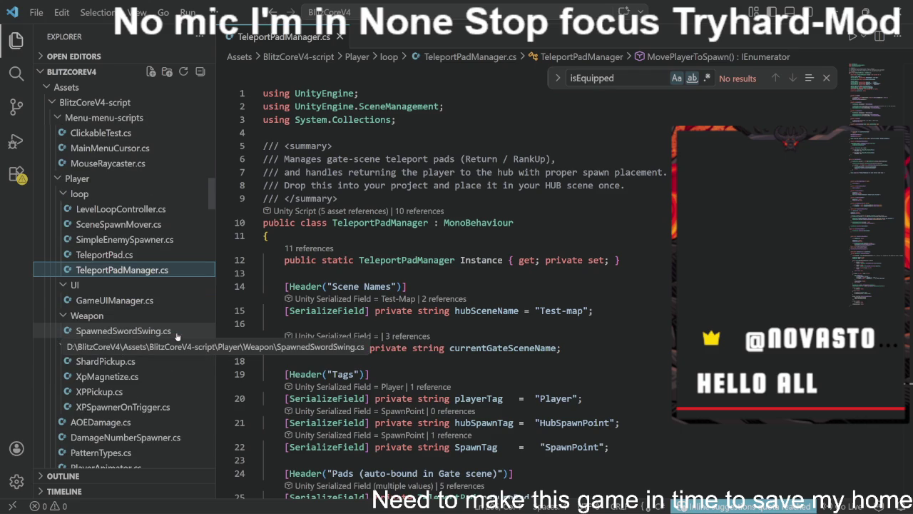
{"action": "scroll", "coordinate": [177, 336], "scroll_direction": "down", "scroll_amount": 2}
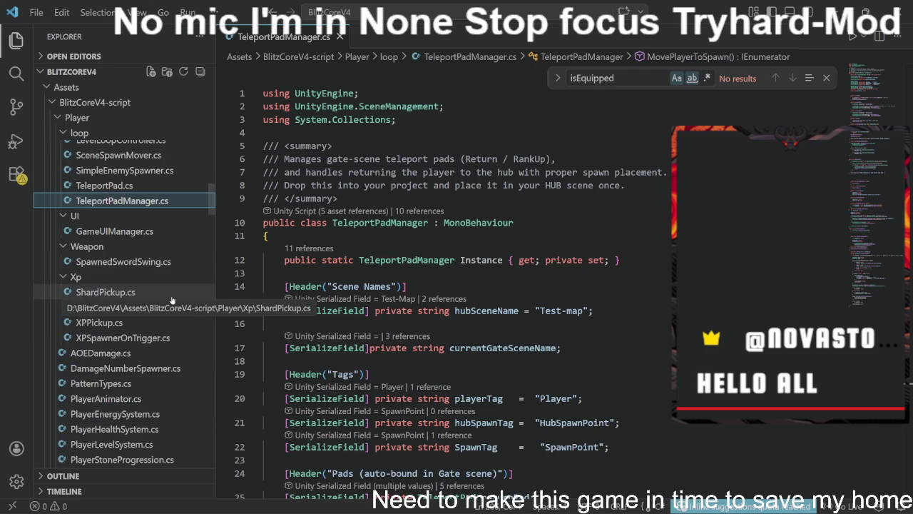
Step: Copy returnPlayerWhenDie from PlayerHealthSystem.cs's Die() method and go back to TeleportPadManager.cs
{"action": "left_click", "coordinate": [137, 429]}
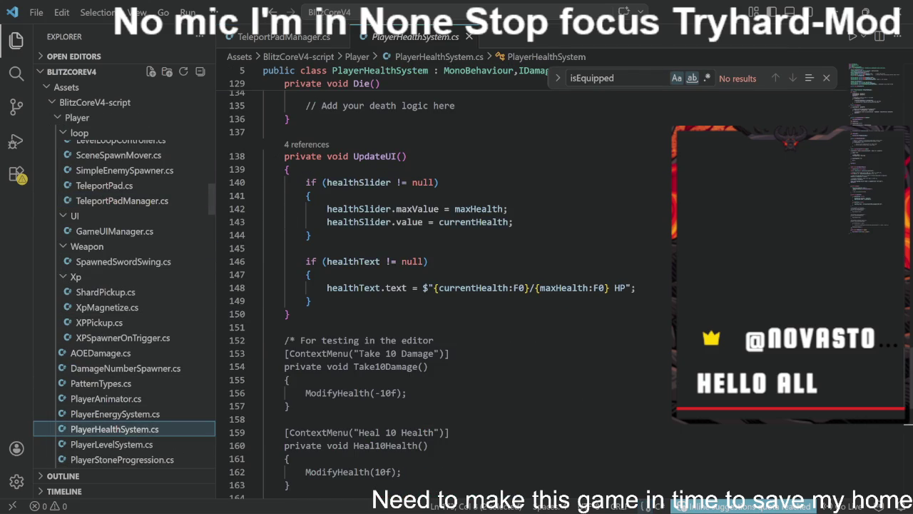
{"action": "scroll", "coordinate": [428, 286], "scroll_direction": "down", "scroll_amount": 5}
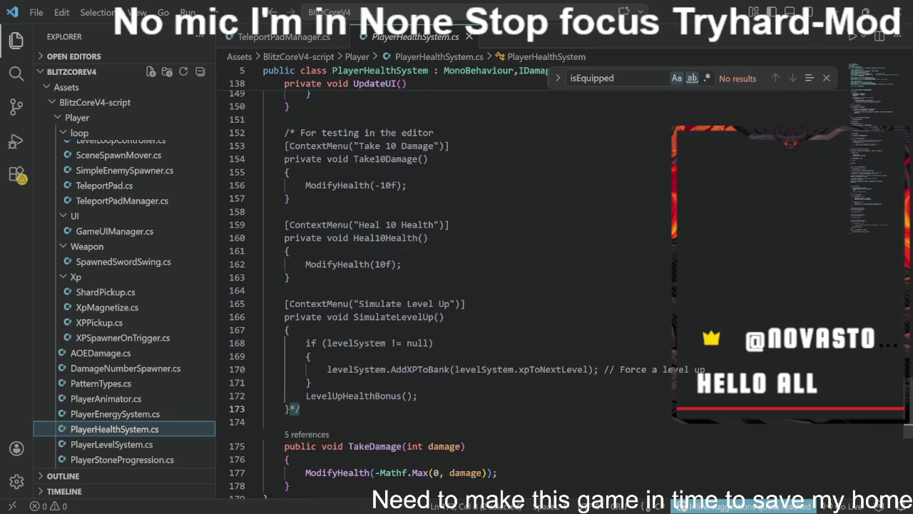
{"action": "scroll", "coordinate": [456, 285], "scroll_direction": "down", "scroll_amount": 2}
{"action": "scroll", "coordinate": [464, 286], "scroll_direction": "up", "scroll_amount": 15}
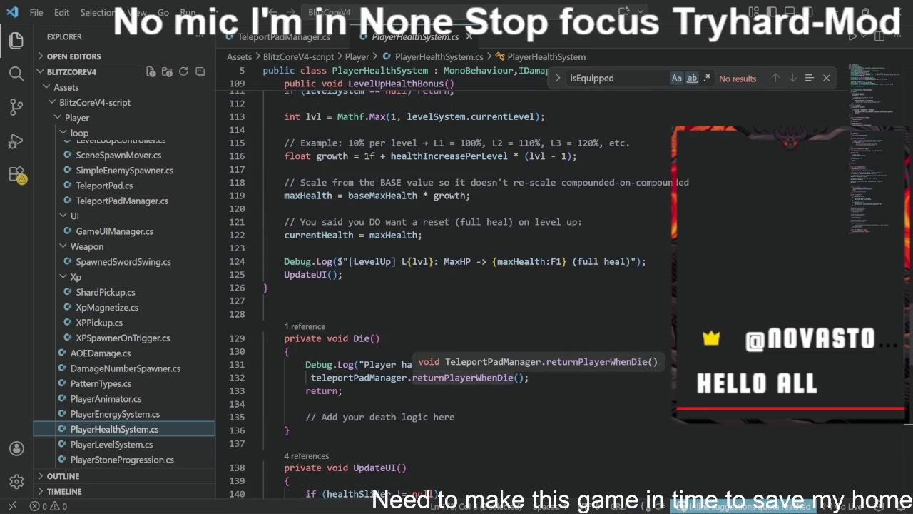
{"action": "left_click", "coordinate": [427, 377]}
{"action": "right_click", "coordinate": [426, 380]}
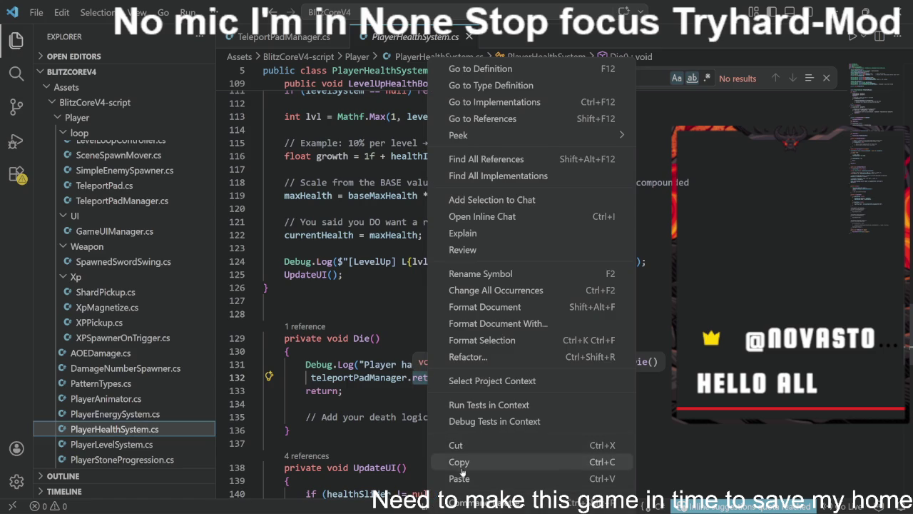
{"action": "left_click", "coordinate": [459, 464]}
{"action": "left_click", "coordinate": [284, 36]}
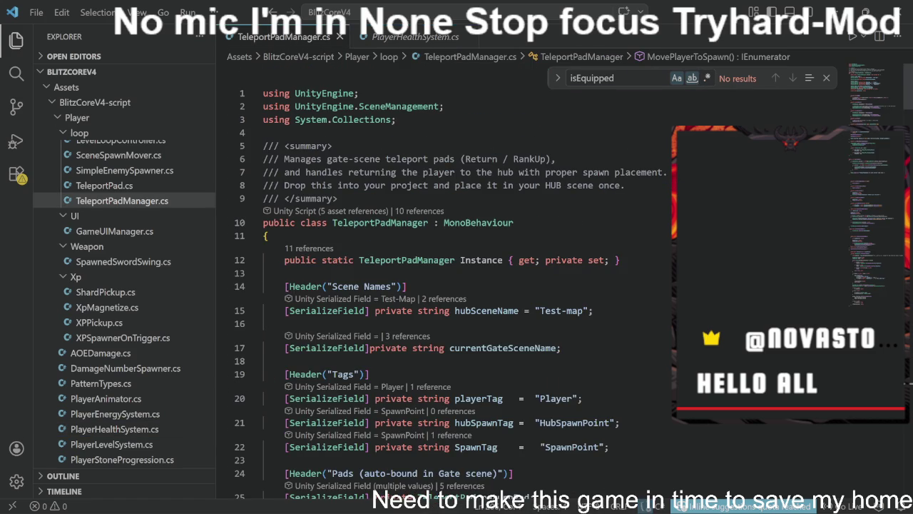
Step: Find returnPlayerWhenDie in TeleportPadManager, then minimize Visual Studio Code to reveal Unity
{"action": "key", "text": "ctrl+f"}
{"action": "key", "text": "ctrl+v"}
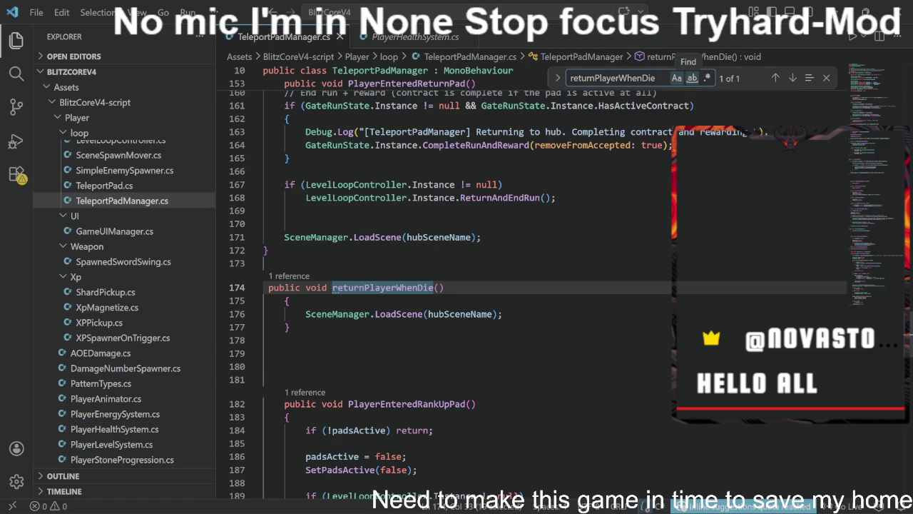
{"action": "mouse_move", "coordinate": [460, 314]}
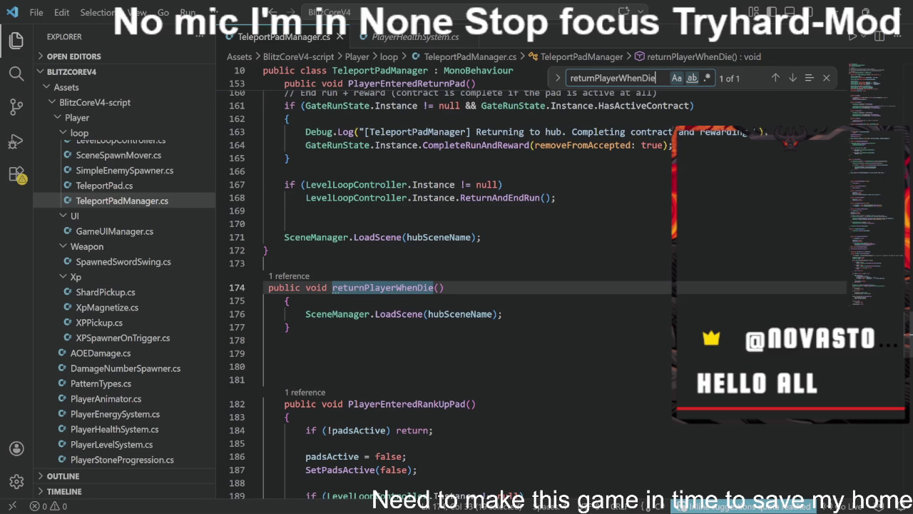
{"action": "left_click", "coordinate": [831, 10]}
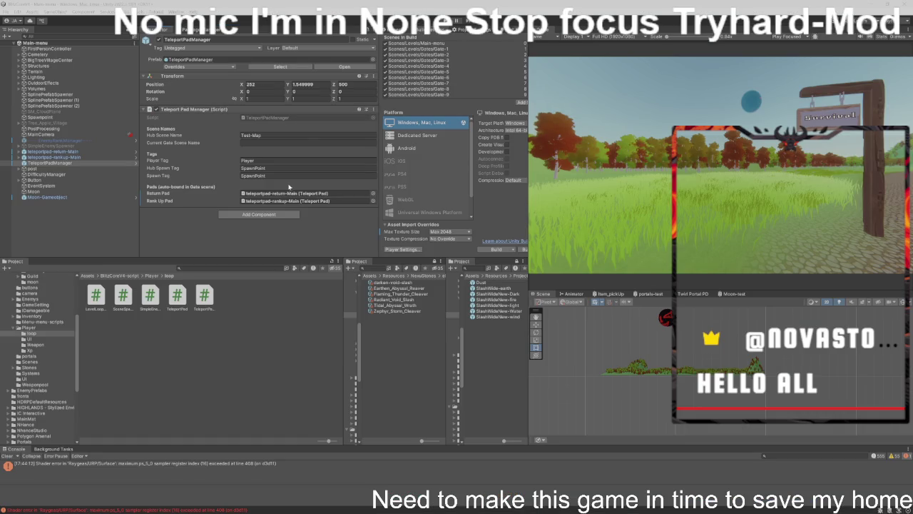
Step: Ping the Rank Up Pad object, return the Project view to Assets, and bring up Notepad
{"action": "left_click", "coordinate": [293, 201]}
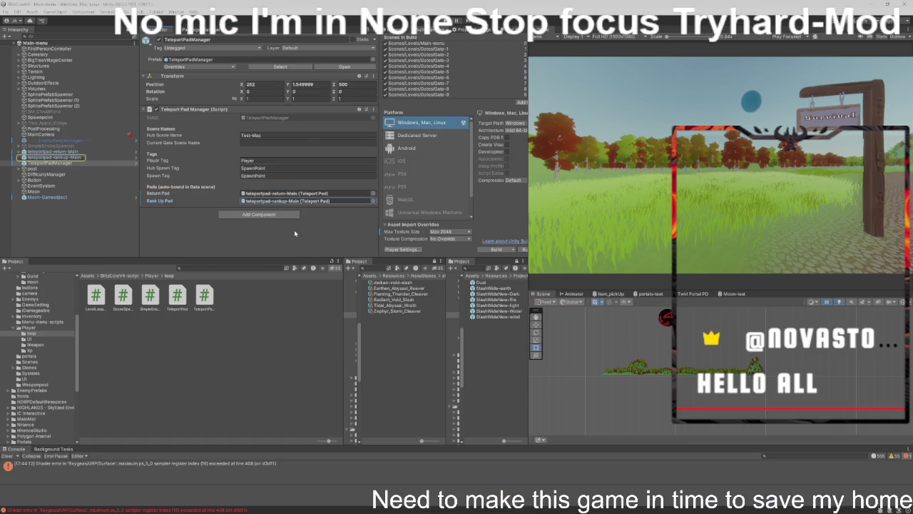
{"action": "left_click", "coordinate": [294, 233]}
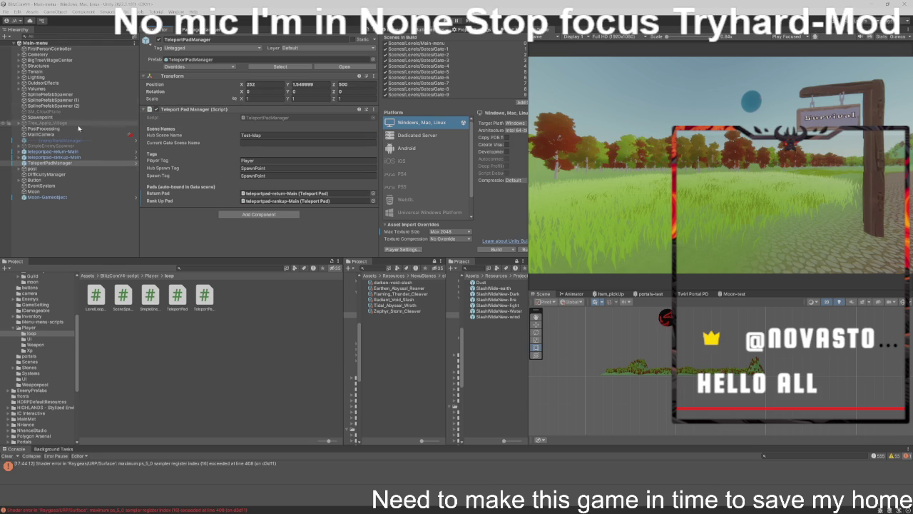
{"action": "left_click", "coordinate": [89, 276]}
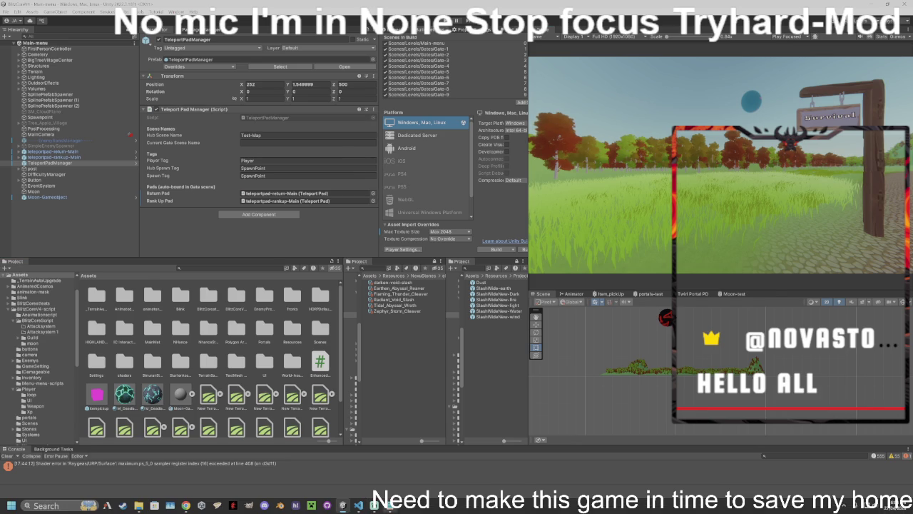
{"action": "left_click", "coordinate": [389, 505]}
Step: Add the top note line 'wait is it the same issue in play mode ?'
{"action": "key", "text": "Up"}
{"action": "type", "text": "W"}
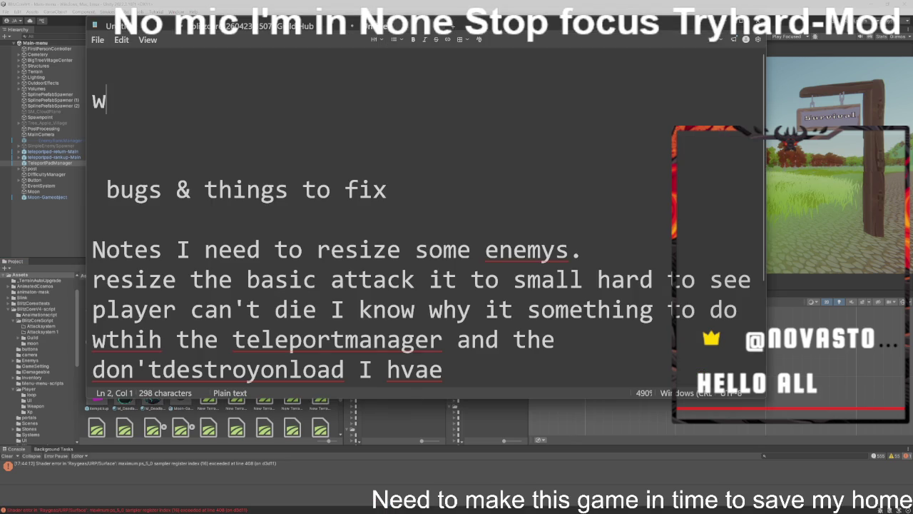
{"action": "key", "text": "BackSpace"}
{"action": "type", "text": "wait "}
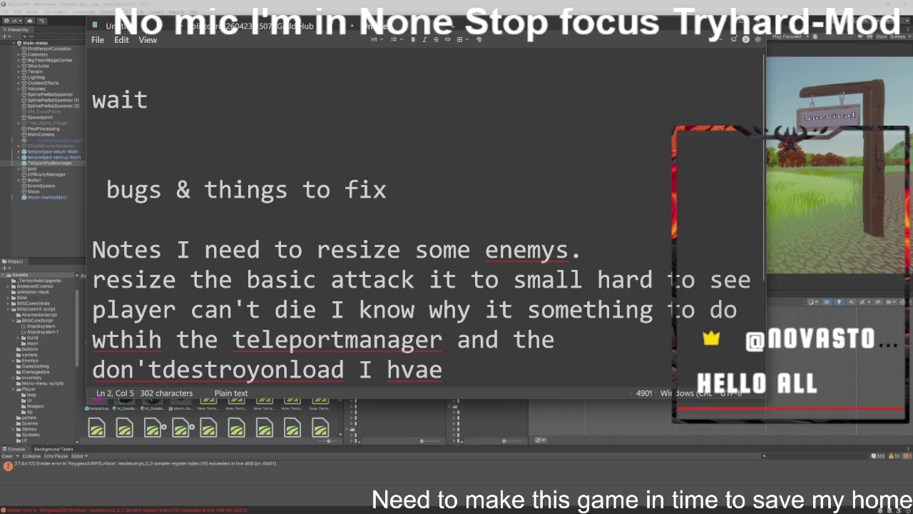
{"action": "type", "text": "is t"}
{"action": "key", "text": "BackSpace"}
{"action": "type", "text": "it t"}
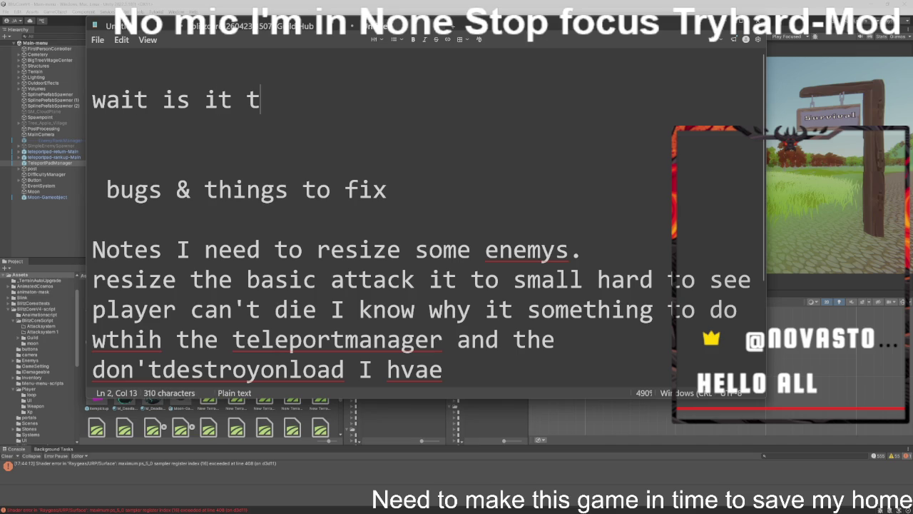
{"action": "type", "text": "he same "}
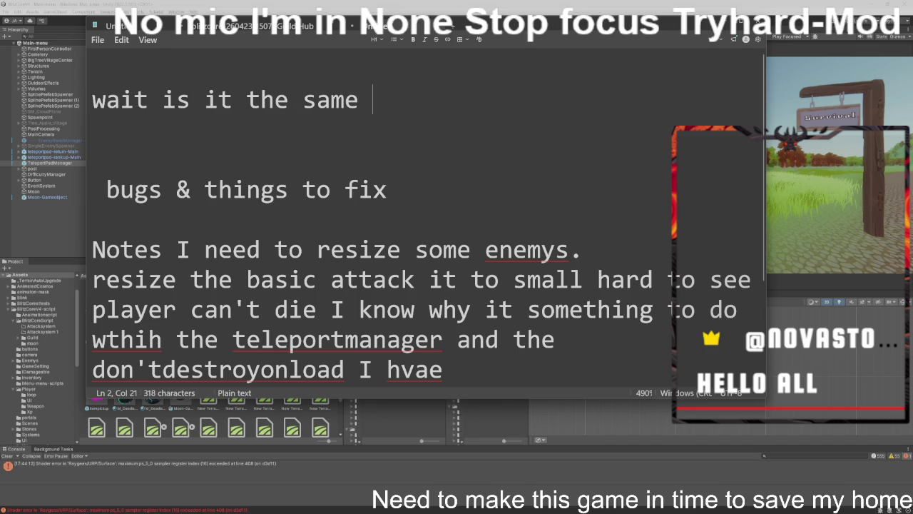
{"action": "type", "text": "issue "}
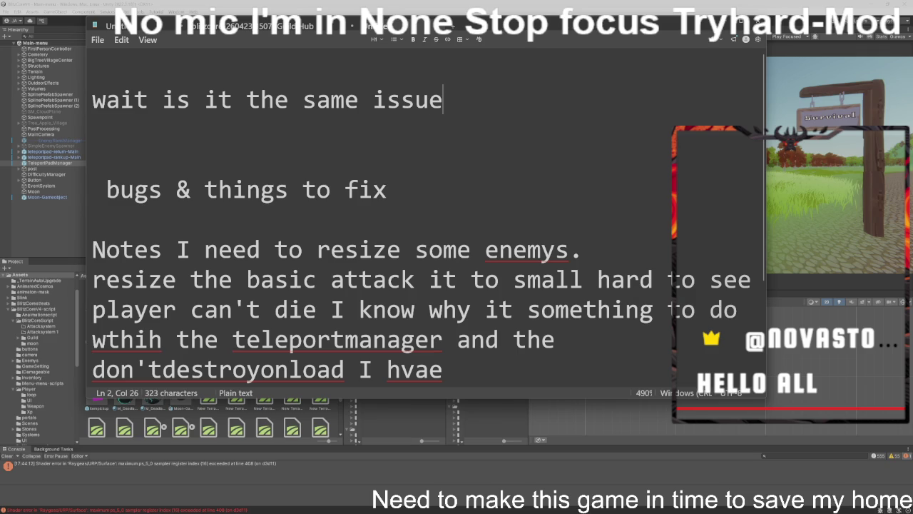
{"action": "type", "text": "in "}
{"action": "type", "text": "play mod"}
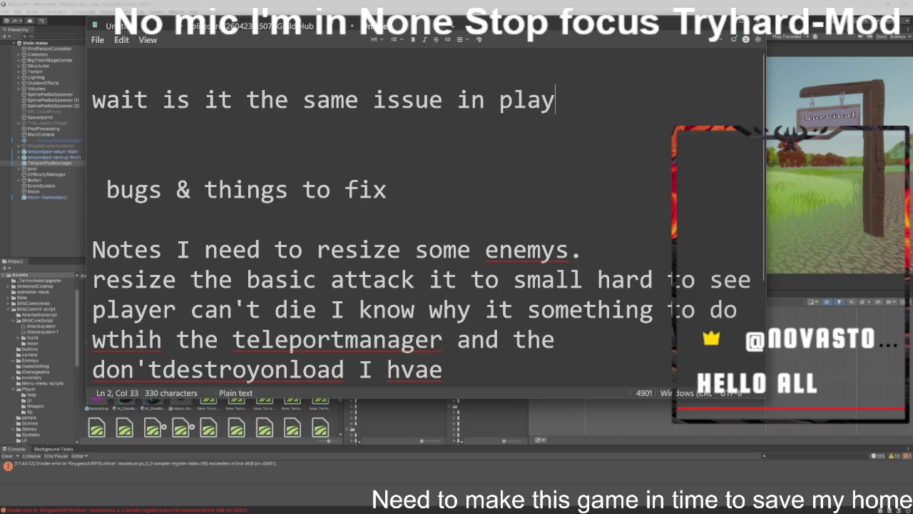
{"action": "key", "text": "BackSpace"}
{"action": "type", "text": "e "}
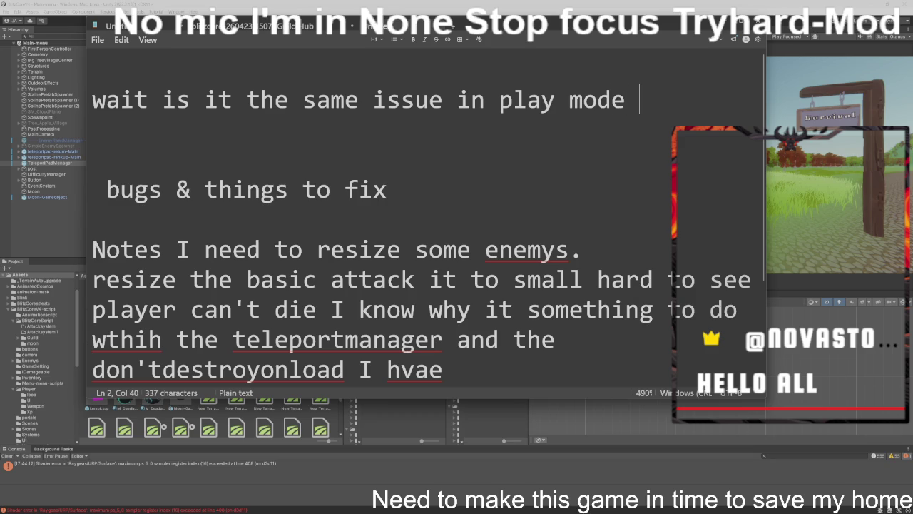
{"action": "type", "text": "?"}
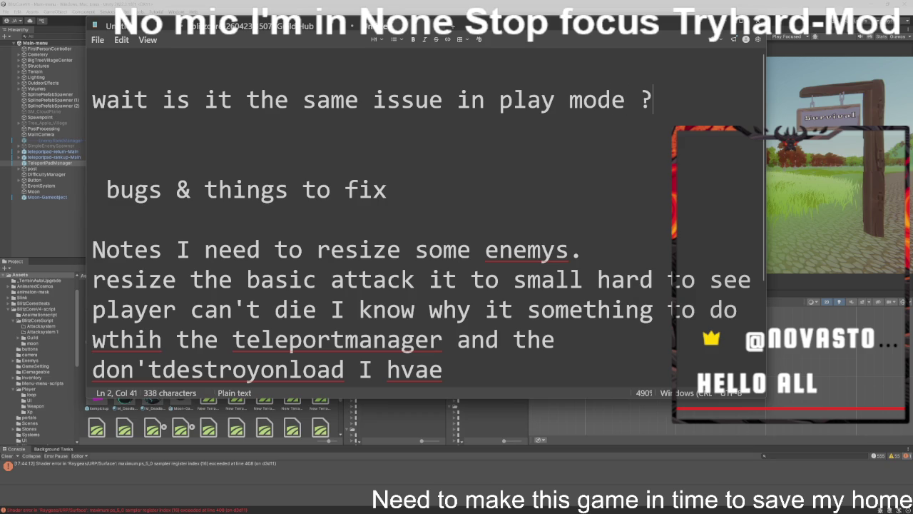
{"action": "type", "text": "??"}
{"action": "key", "text": "BackSpace"}
{"action": "key", "text": "BackSpace"}
{"action": "type", "text": "??"}
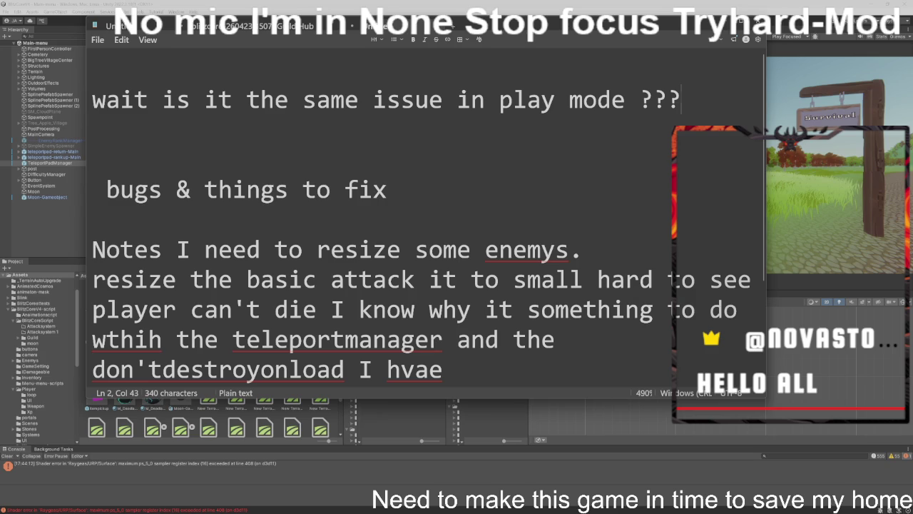
{"action": "key", "text": "BackSpace"}
{"action": "key", "text": "BackSpace"}
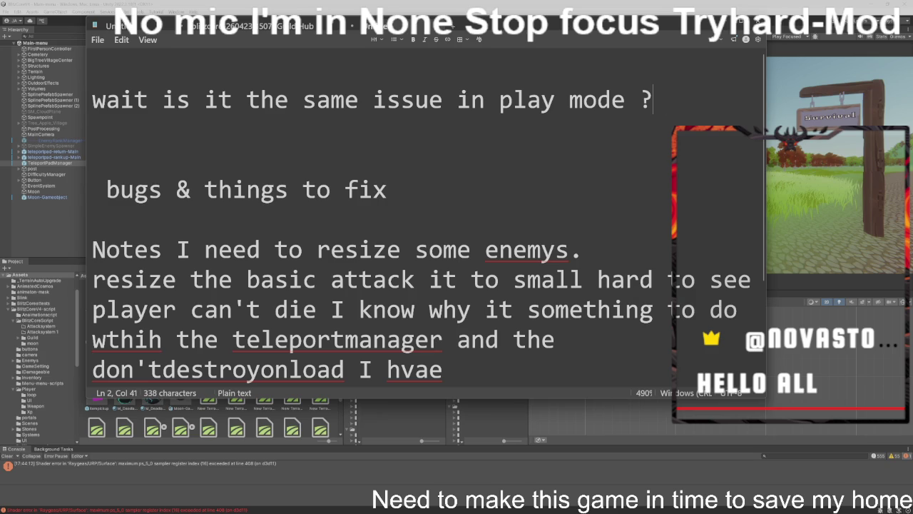
Step: Run the game in Unity play mode, then return to Notepad and select the first note line
{"action": "left_click", "coordinate": [802, 153]}
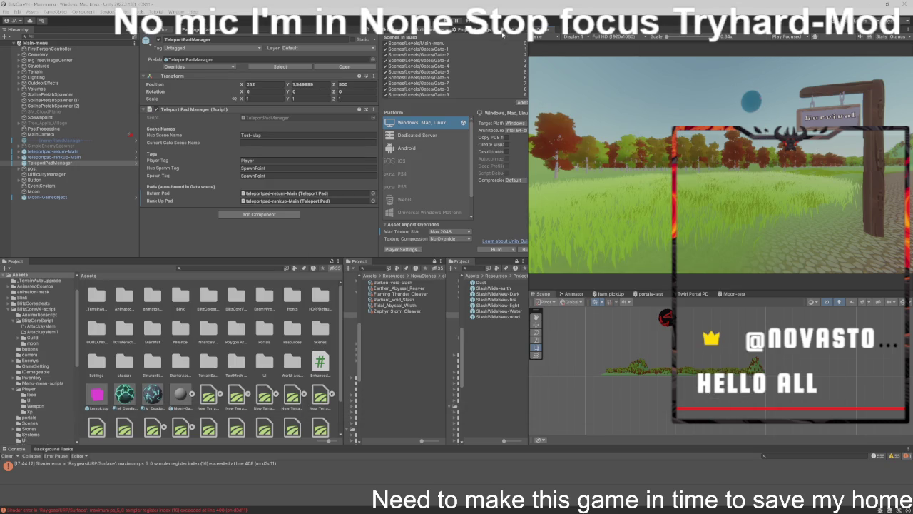
{"action": "left_click", "coordinate": [457, 21]}
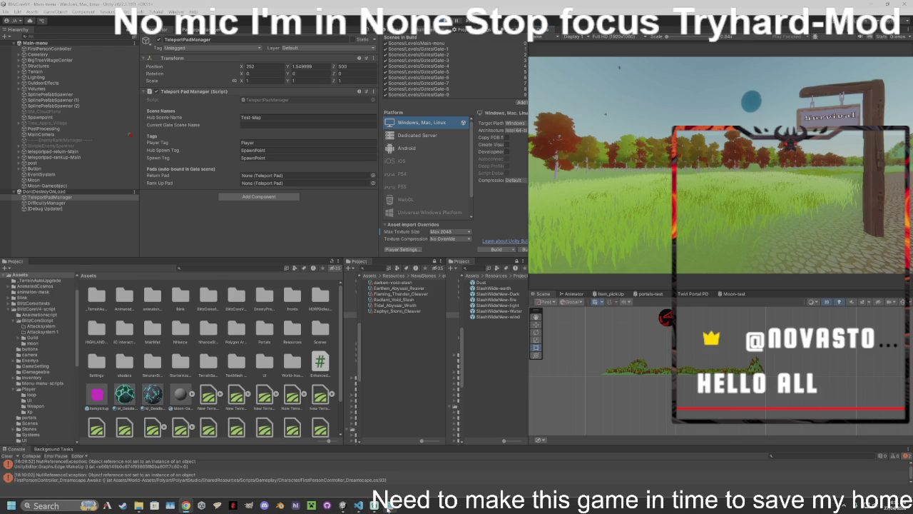
{"action": "left_click", "coordinate": [389, 505]}
{"action": "left_click_drag", "start_coordinate": [653, 100], "coordinate": [93, 100]}
Step: Rewrite the first note line to read 'wait is a pain sometimes'
{"action": "left_click_drag", "start_coordinate": [162, 100], "coordinate": [654, 96]}
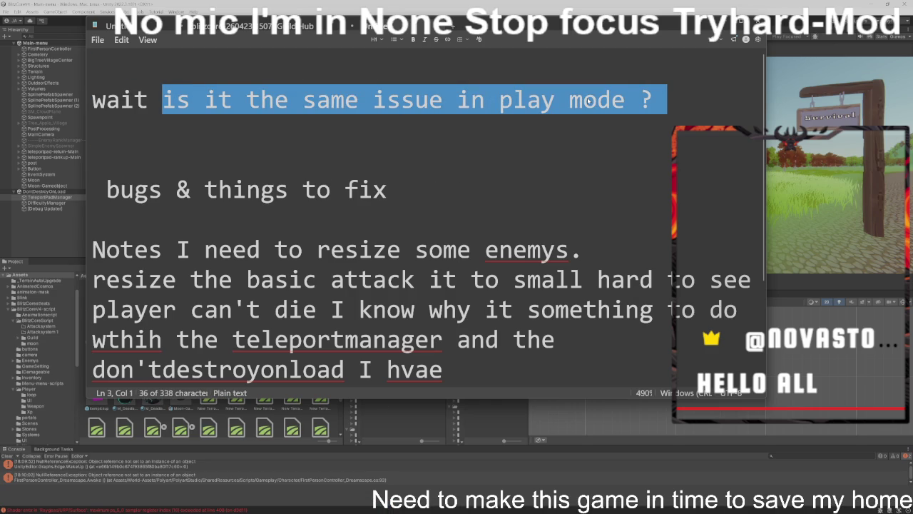
{"action": "type", "text": "is a p"}
{"action": "type", "text": "ain so"}
{"action": "type", "text": "methin"}
{"action": "key", "text": "BackSpace"}
{"action": "key", "text": "BackSpace"}
{"action": "key", "text": "BackSpace"}
{"action": "type", "text": "im"}
{"action": "key", "text": "BackSpace"}
{"action": "type", "text": "mes"}
Step: Move Notepad lower and type a second line, 'I put some music on for a bit why not righ'
{"action": "left_click_drag", "start_coordinate": [507, 33], "coordinate": [532, 232]}
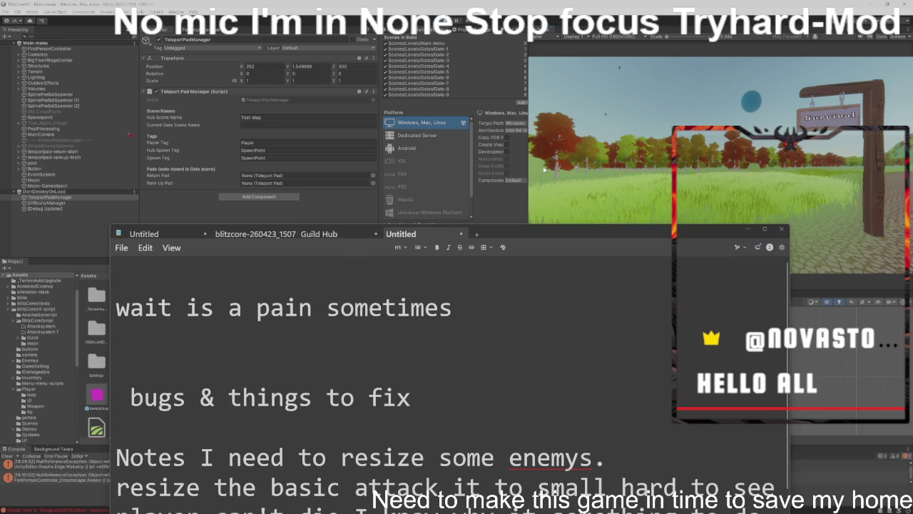
{"action": "mouse_move", "coordinate": [453, 308]}
{"action": "left_mouse_down"}
{"action": "mouse_move", "coordinate": [298, 308]}
{"action": "mouse_move", "coordinate": [452, 307]}
{"action": "left_mouse_up"}
{"action": "left_click", "coordinate": [116, 336]}
{"action": "type", "text": "I "}
{"action": "type", "text": "put som"}
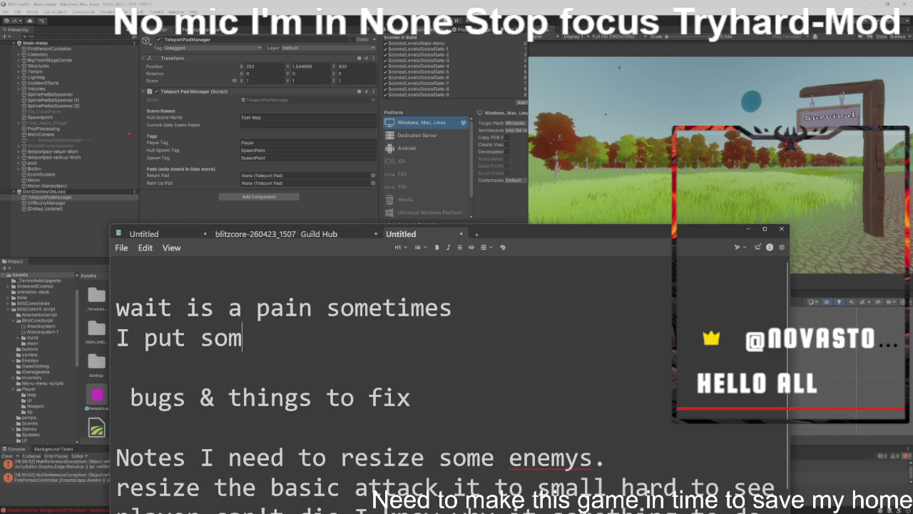
{"action": "type", "text": "e mucis"}
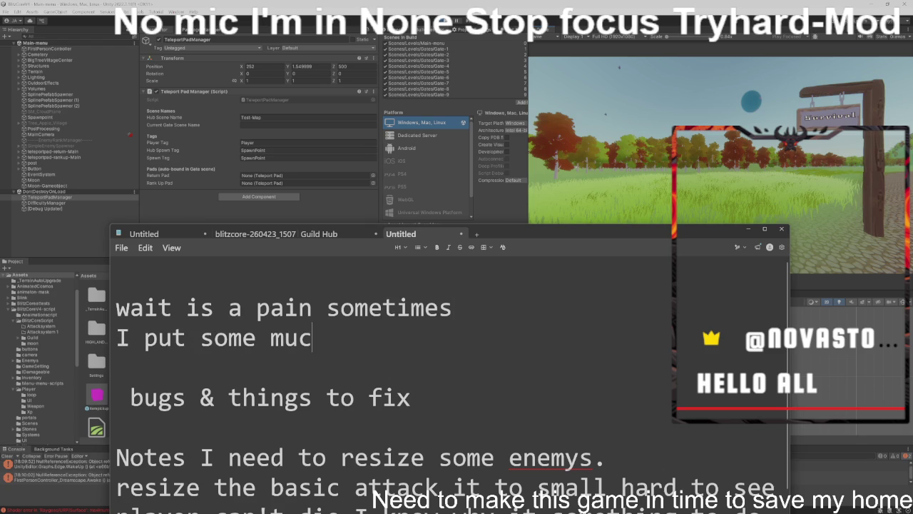
{"action": "key", "text": "BackSpace"}
{"action": "key", "text": "BackSpace"}
{"action": "key", "text": "BackSpace"}
{"action": "type", "text": "us"}
{"action": "key", "text": "BackSpace"}
{"action": "type", "text": "sic"}
{"action": "type", "text": " o"}
{"action": "type", "text": "n"}
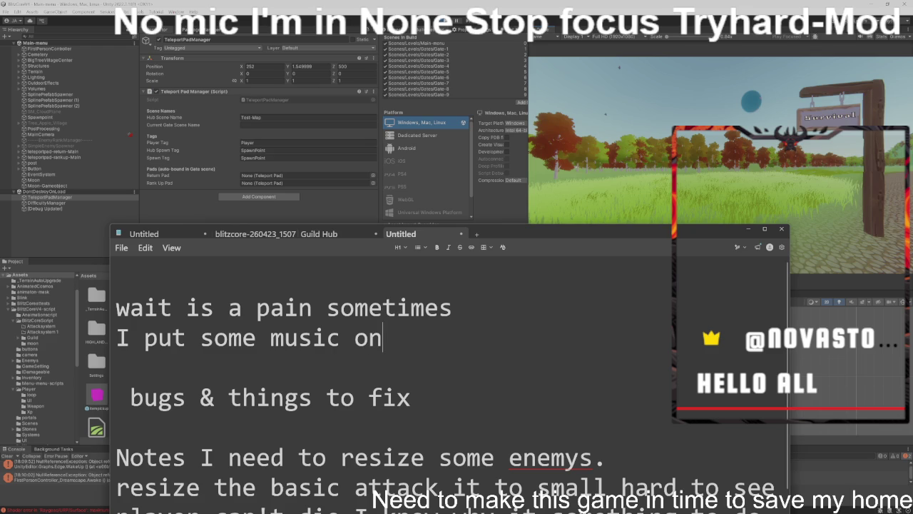
{"action": "type", "text": " for a "}
{"action": "type", "text": "bit"}
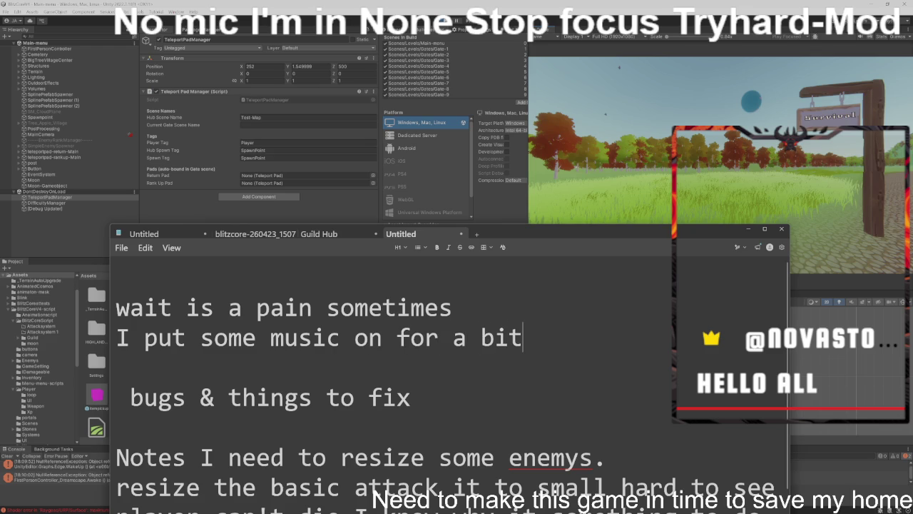
{"action": "type", "text": " why "}
{"action": "type", "text": "not "}
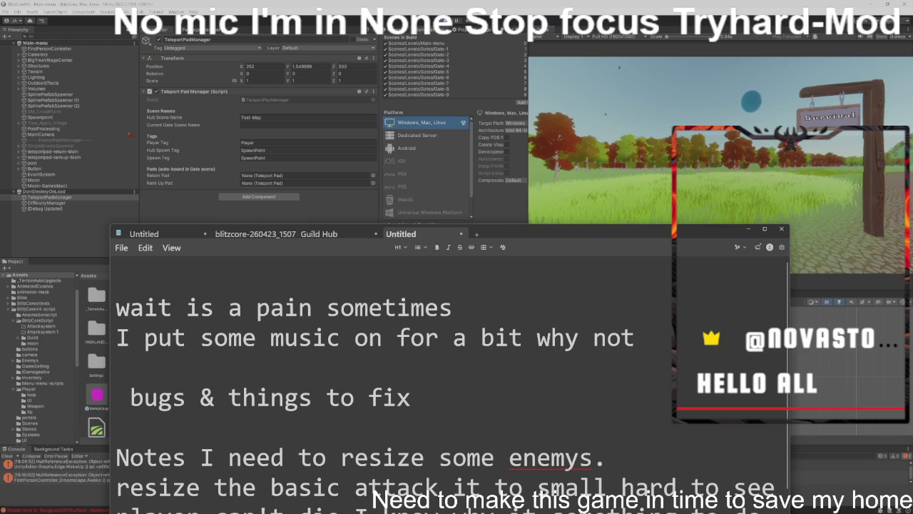
{"action": "type", "text": "righ"}
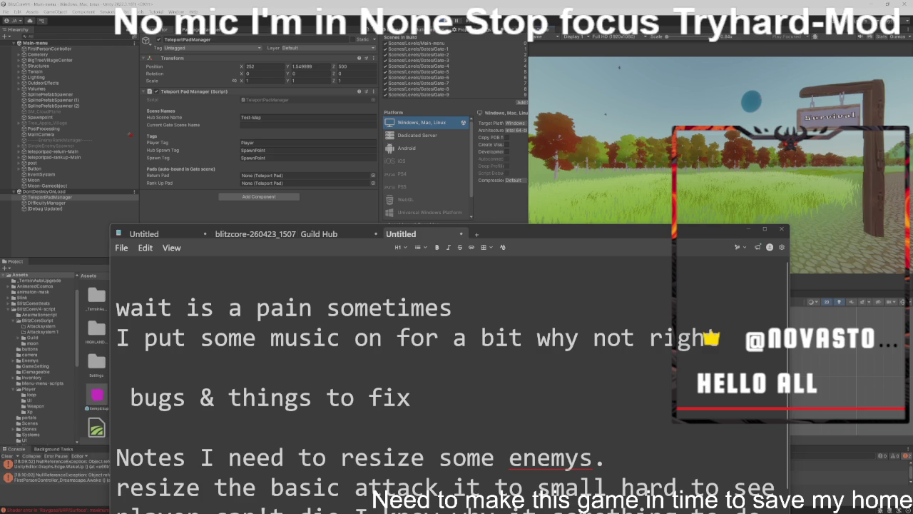
Step: Delete the second note line and return to Unity to save with Ctrl+S
{"action": "left_click_drag", "start_coordinate": [719, 338], "coordinate": [115, 338]}
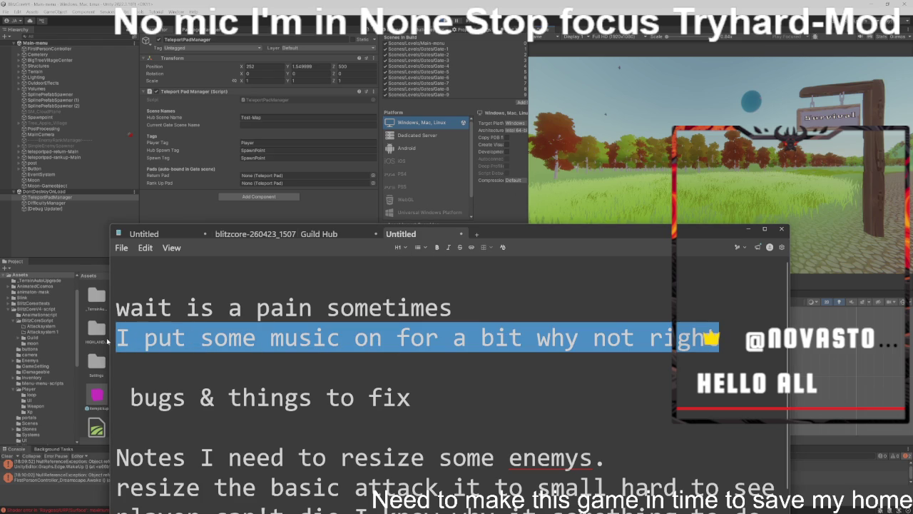
{"action": "key", "text": "BackSpace"}
{"action": "mouse_move", "coordinate": [452, 307]}
{"action": "left_mouse_down"}
{"action": "mouse_move", "coordinate": [116, 308]}
{"action": "mouse_move", "coordinate": [452, 308]}
{"action": "left_mouse_up"}
{"action": "left_click", "coordinate": [624, 187]}
{"action": "key", "text": "ctrl+s"}
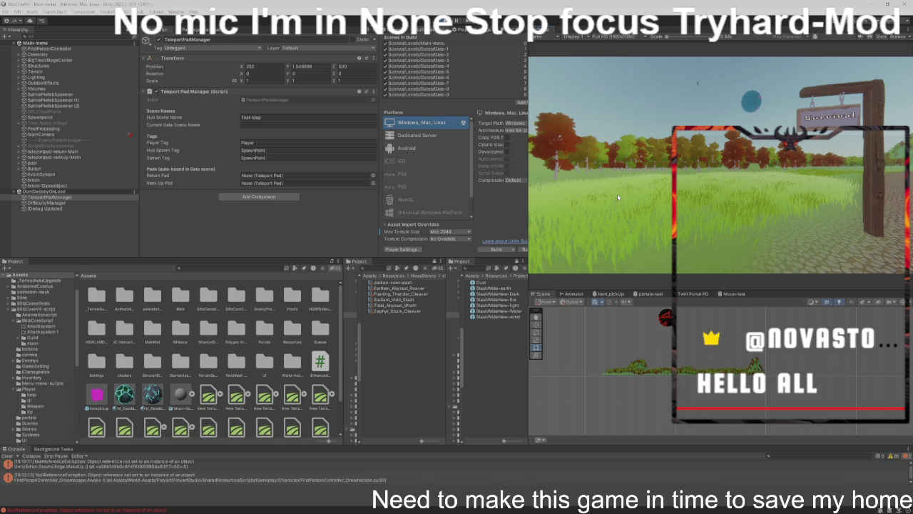
Step: Pick Easy, walk into the lava portal, clear Level 1 with the staff, and select BlitzCore
{"action": "left_click", "coordinate": [819, 125]}
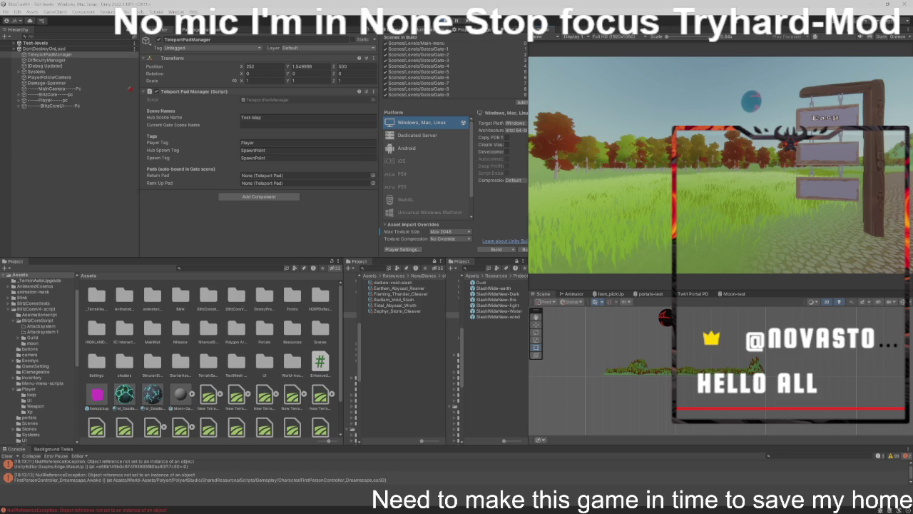
{"action": "key", "text": "w"}
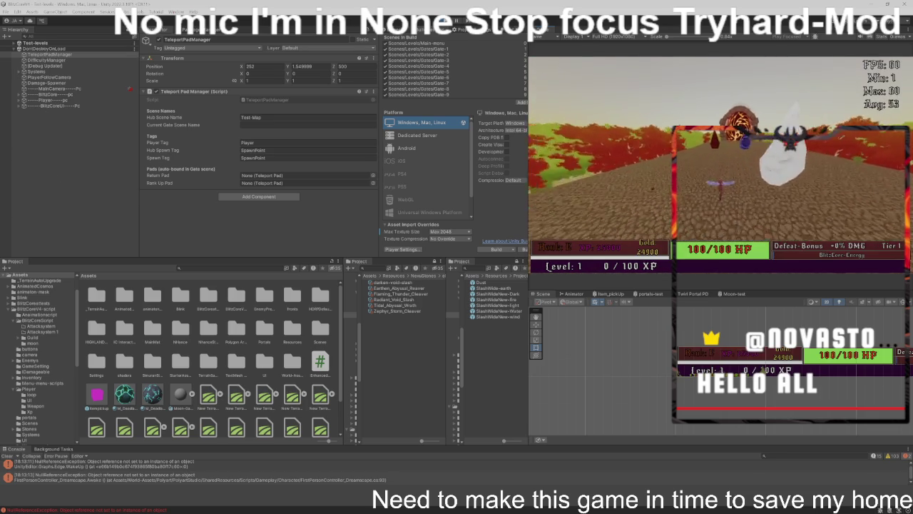
{"action": "key", "text": "w"}
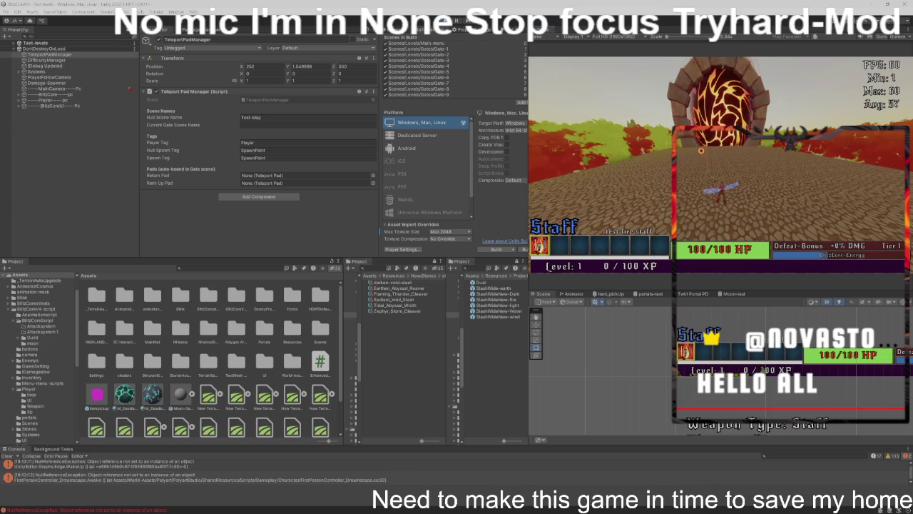
{"action": "left_click", "coordinate": [719, 164]}
{"action": "key", "text": "w"}
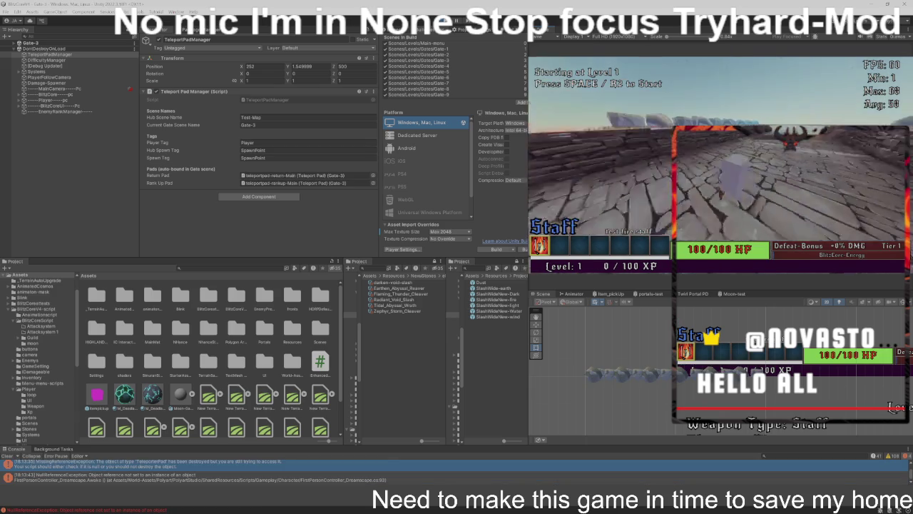
{"action": "key", "text": "space"}
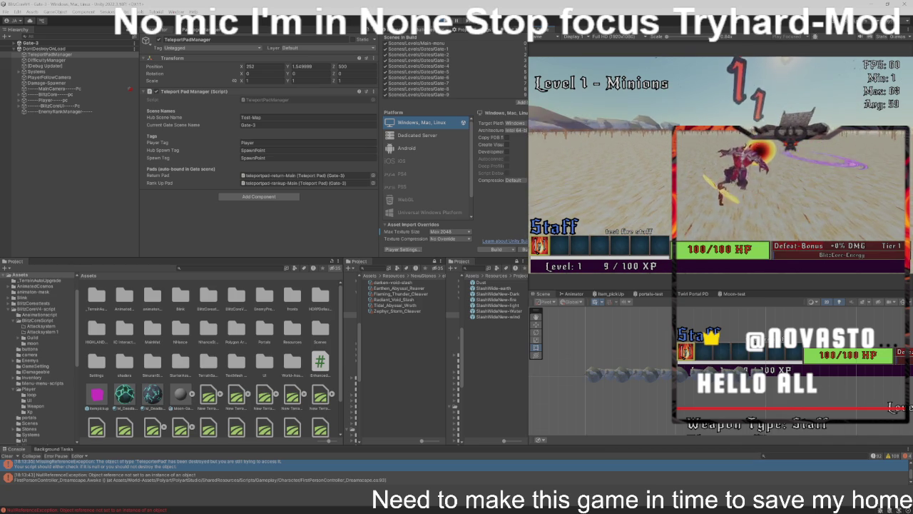
{"action": "left_click", "coordinate": [57, 95]}
Step: Enlarge the BlitzCore Staff Scale to 3, 4, 3 and continue on to Level 2
{"action": "scroll", "coordinate": [249, 131], "scroll_direction": "down", "scroll_amount": 10}
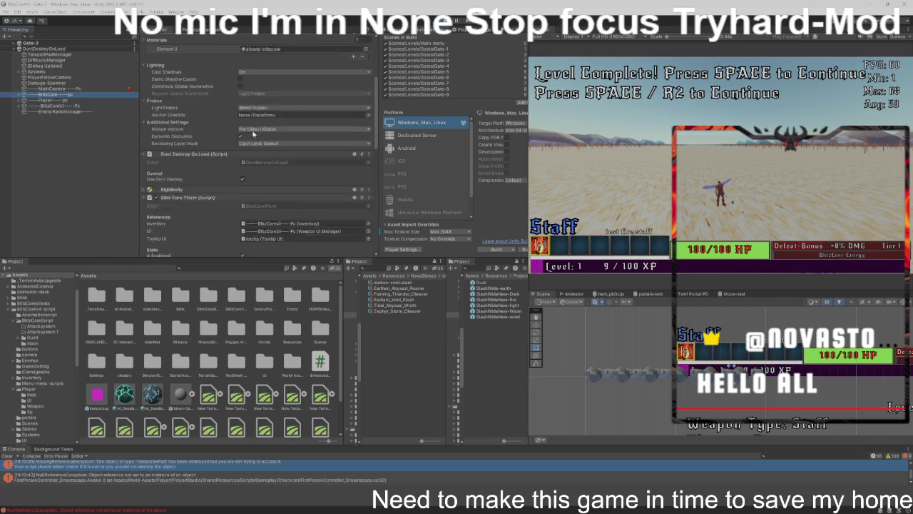
{"action": "scroll", "coordinate": [252, 132], "scroll_direction": "up", "scroll_amount": 2}
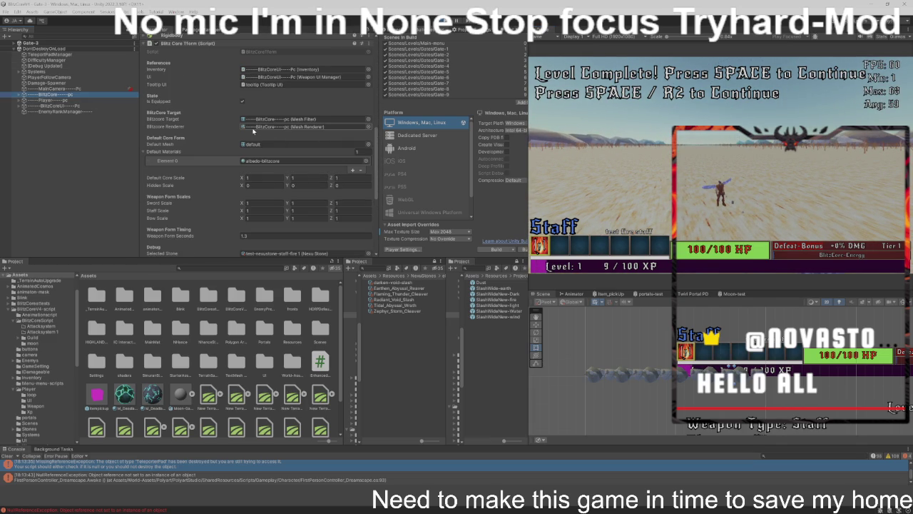
{"action": "scroll", "coordinate": [252, 132], "scroll_direction": "down", "scroll_amount": 1}
{"action": "left_click", "coordinate": [271, 193]}
{"action": "key", "text": "Tab"}
{"action": "type", "text": "2"}
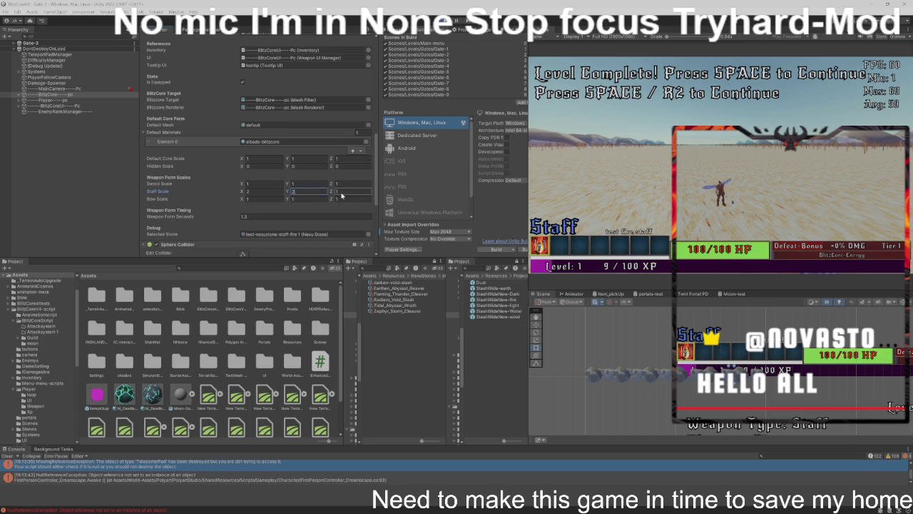
{"action": "key", "text": "Return"}
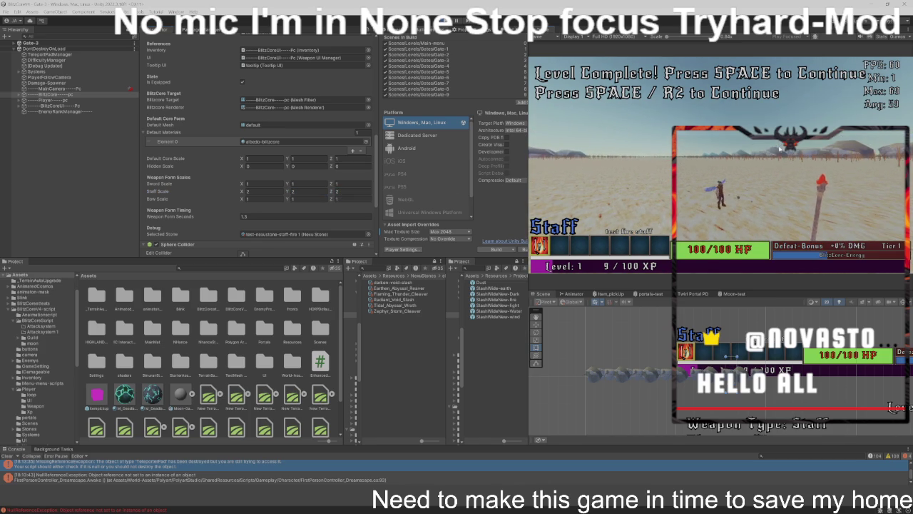
{"action": "type", "text": "3"}
{"action": "left_click", "coordinate": [315, 193]}
{"action": "type", "text": "4"}
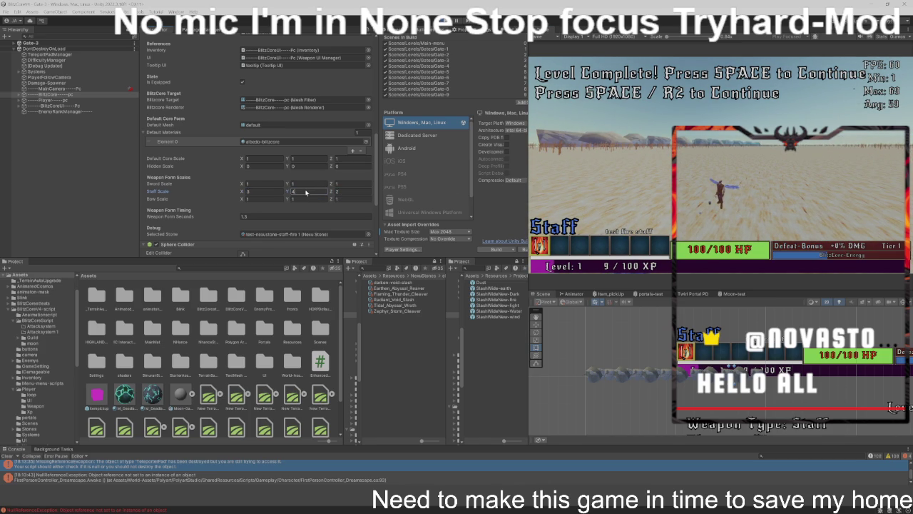
{"action": "left_click", "coordinate": [349, 192]}
{"action": "key", "text": "Return"}
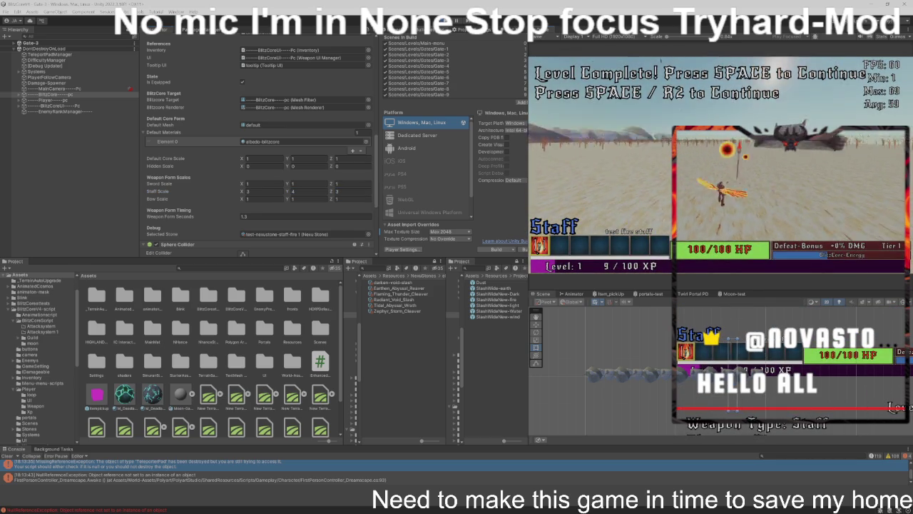
{"action": "key", "text": "space"}
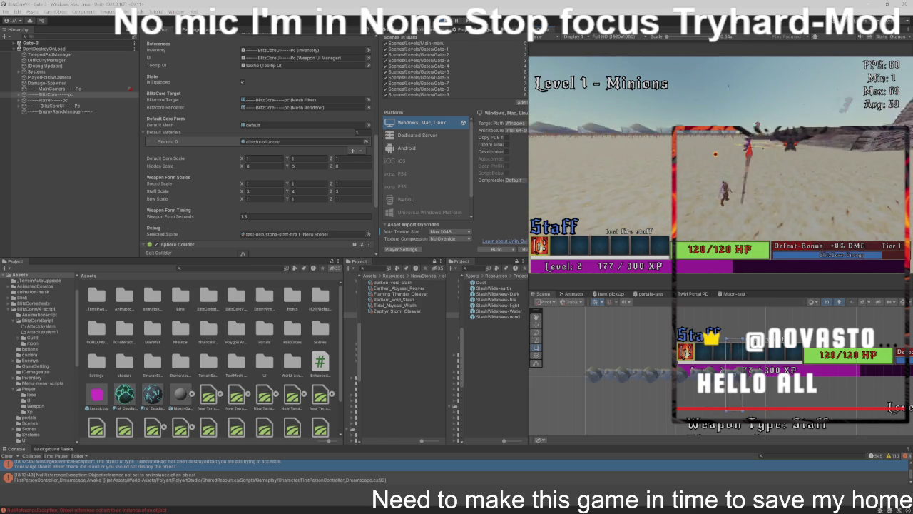
Step: Continue past level complete, defeat the Level 10 Titan Boss, and equip the bow
{"action": "key", "text": "space"}
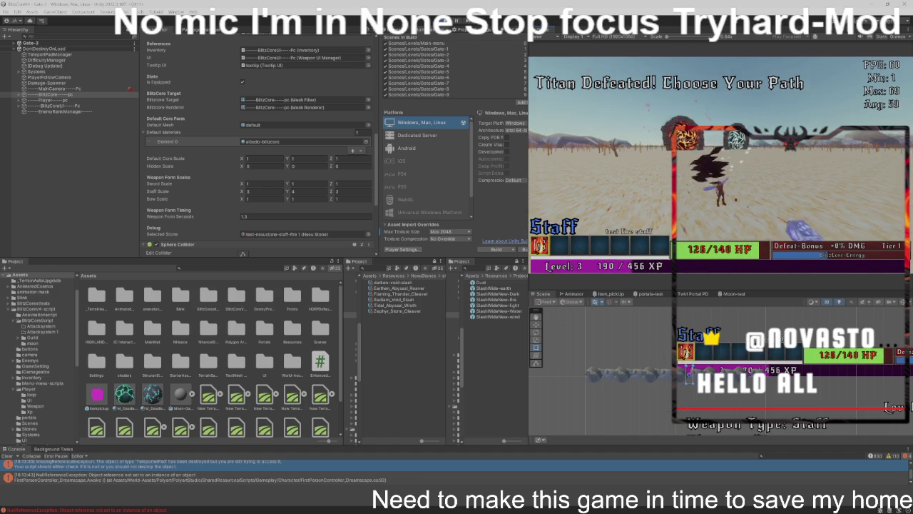
{"action": "key", "text": "e"}
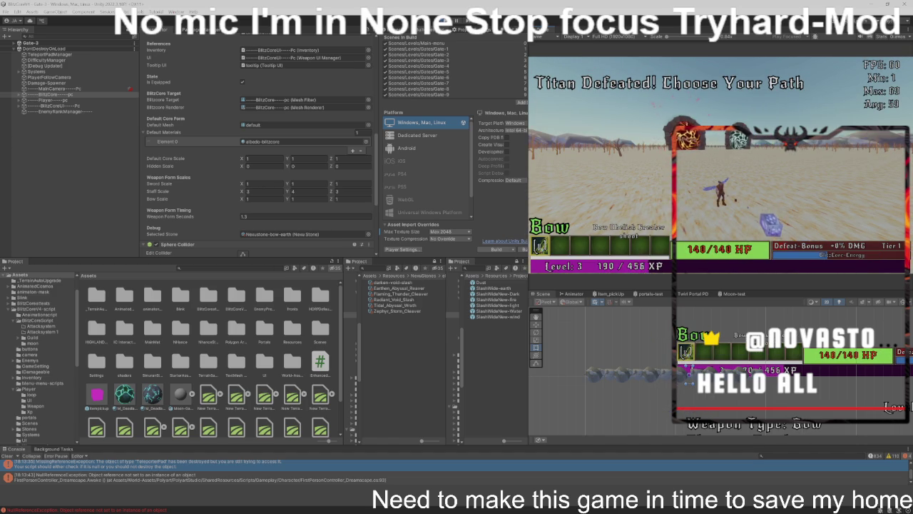
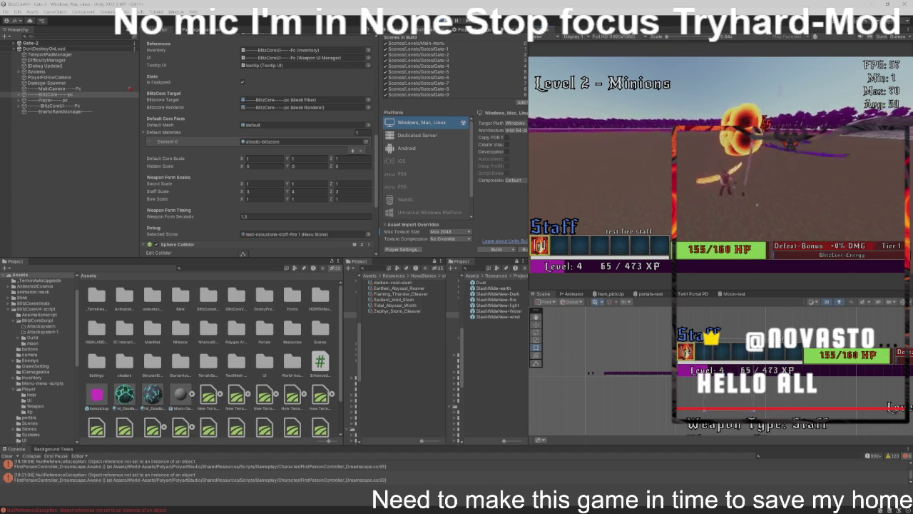
Step: Advance past three Level Complete screens until the Gate-4 run waits at Level 1
{"action": "key", "text": "space"}
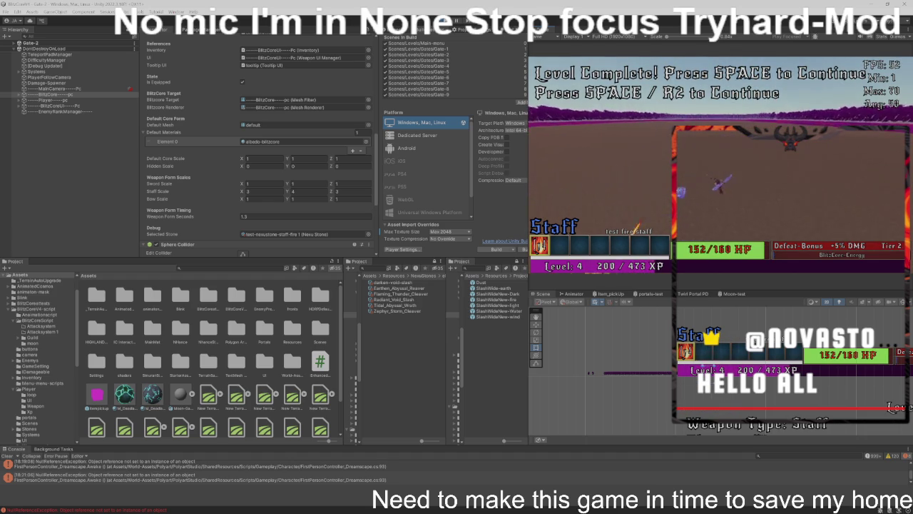
{"action": "key", "text": "space"}
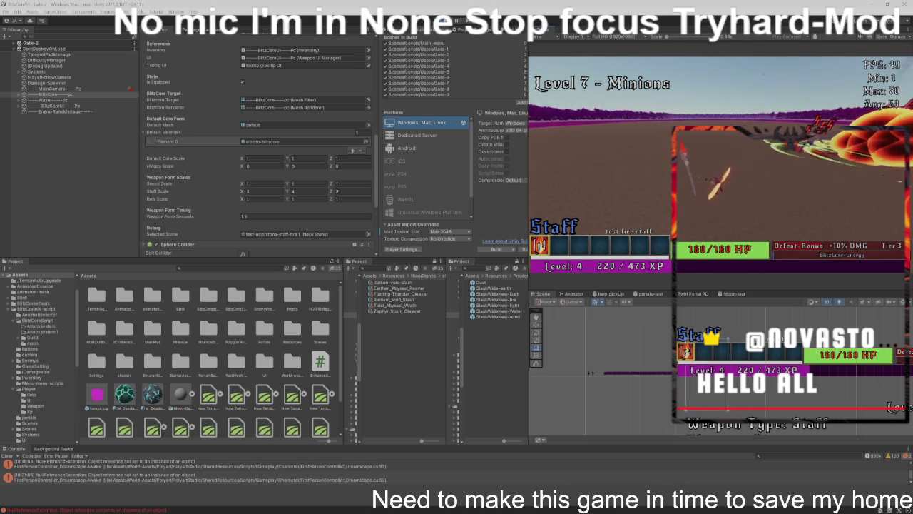
{"action": "key", "text": "space"}
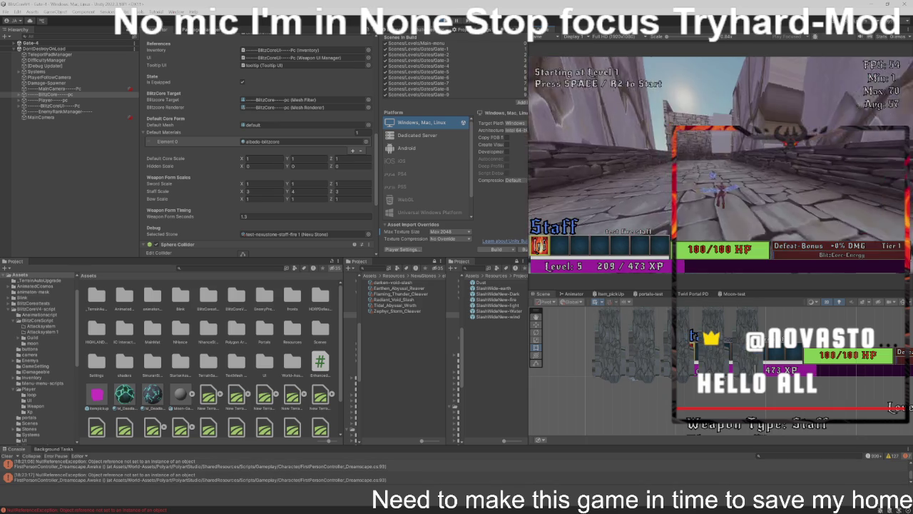
Step: Start Gate-4 at Level 1 and clear minion levels until the player reaches level 7
{"action": "key", "text": "space"}
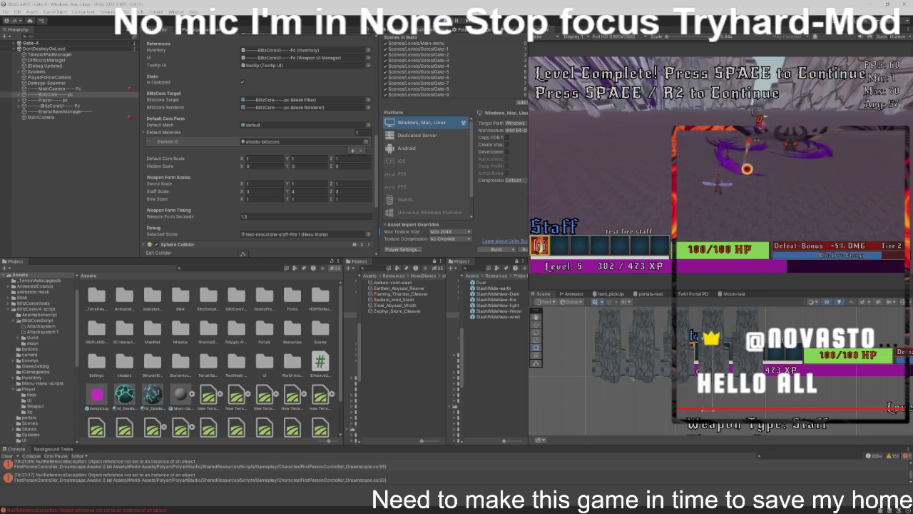
{"action": "key", "text": "space"}
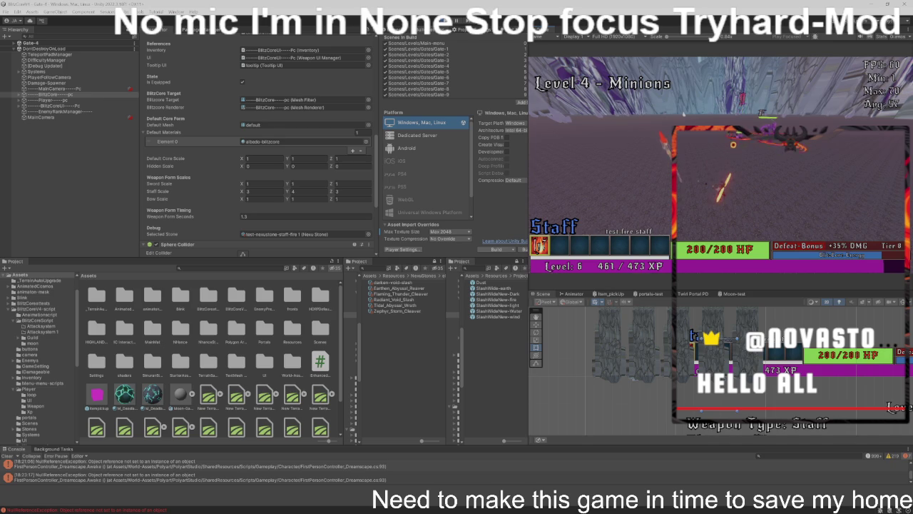
{"action": "left_click", "coordinate": [101, 113]}
Step: Scroll the EnemyRankManager Inspector through its XP table and enemy lists
{"action": "scroll", "coordinate": [265, 145], "scroll_direction": "down", "scroll_amount": 5}
{"action": "scroll", "coordinate": [235, 141], "scroll_direction": "up", "scroll_amount": 10}
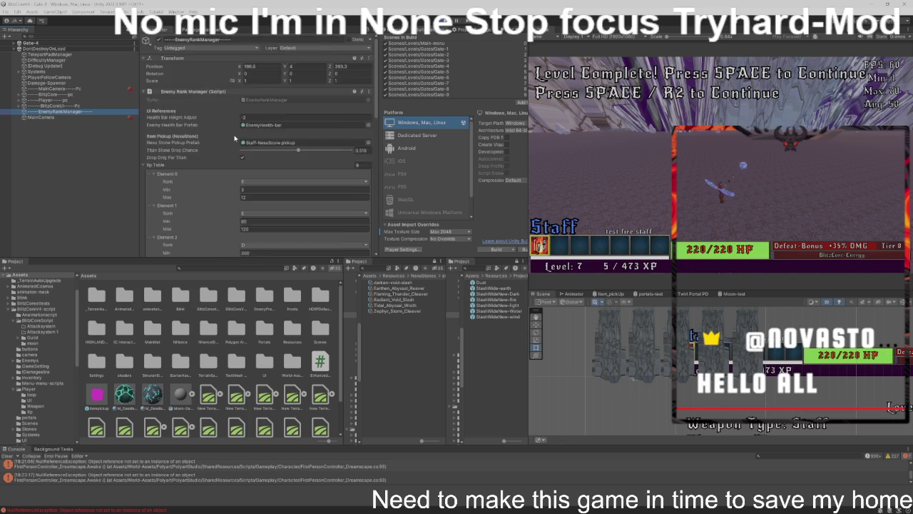
{"action": "scroll", "coordinate": [235, 138], "scroll_direction": "down", "scroll_amount": 5}
{"action": "scroll", "coordinate": [234, 137], "scroll_direction": "down", "scroll_amount": 3}
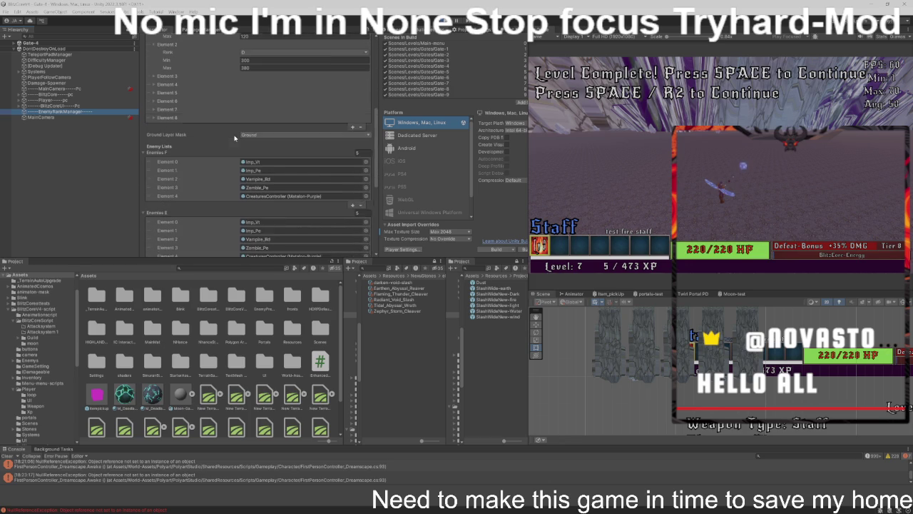
Step: Leave the running level back to the Main-menu scene and focus the project search field
{"action": "left_click", "coordinate": [568, 165]}
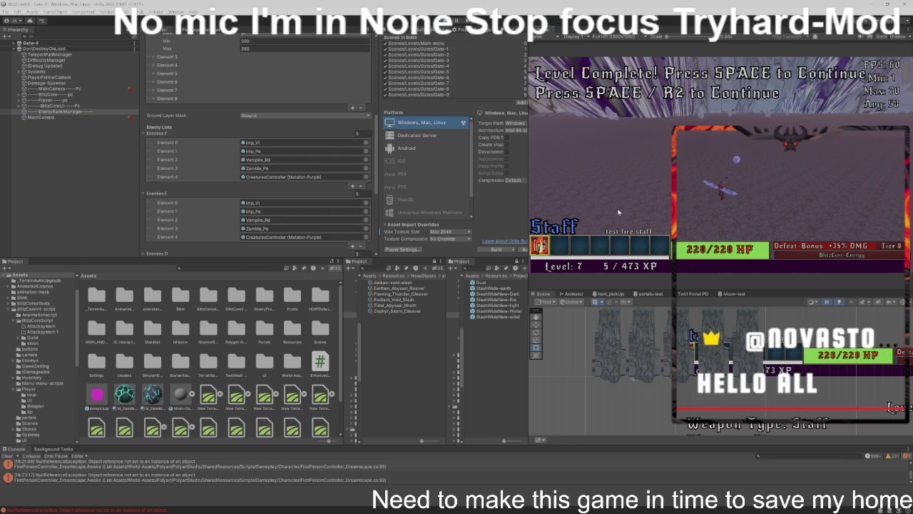
{"action": "key", "text": "space"}
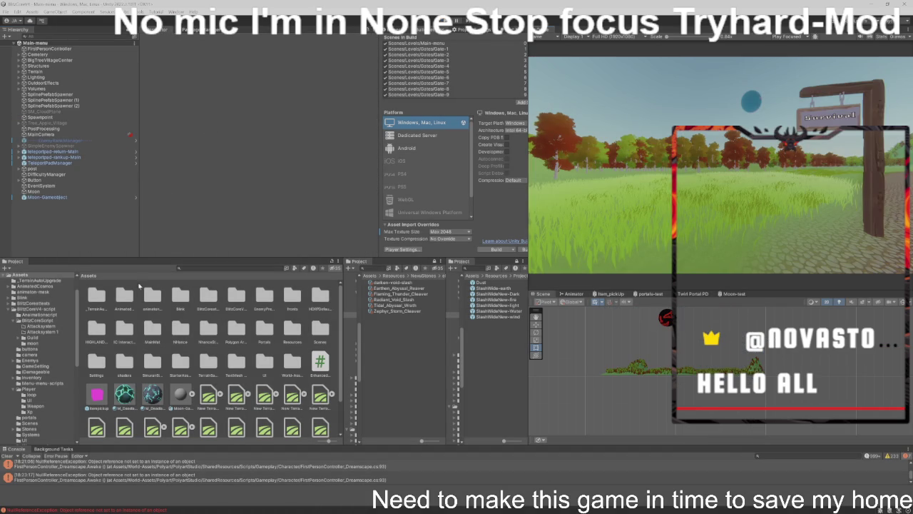
{"action": "left_click", "coordinate": [228, 267]}
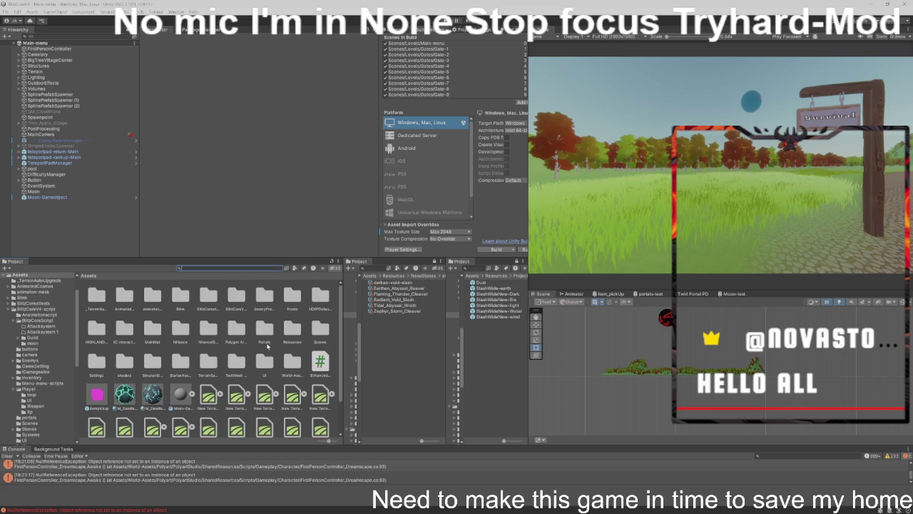
Step: Open the Gate-4 scene from Assets > Scenes > Levels > Gates
{"action": "double_click", "coordinate": [318, 332]}
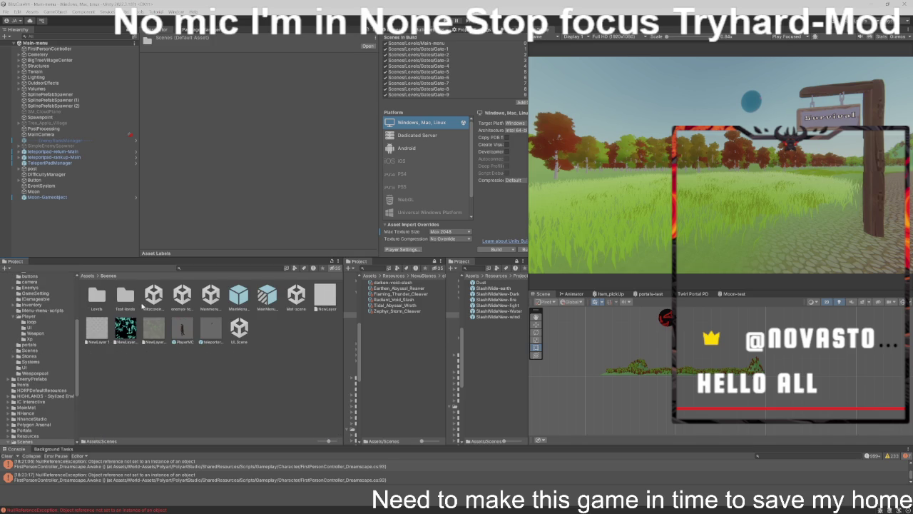
{"action": "double_click", "coordinate": [97, 297]}
{"action": "double_click", "coordinate": [97, 296]}
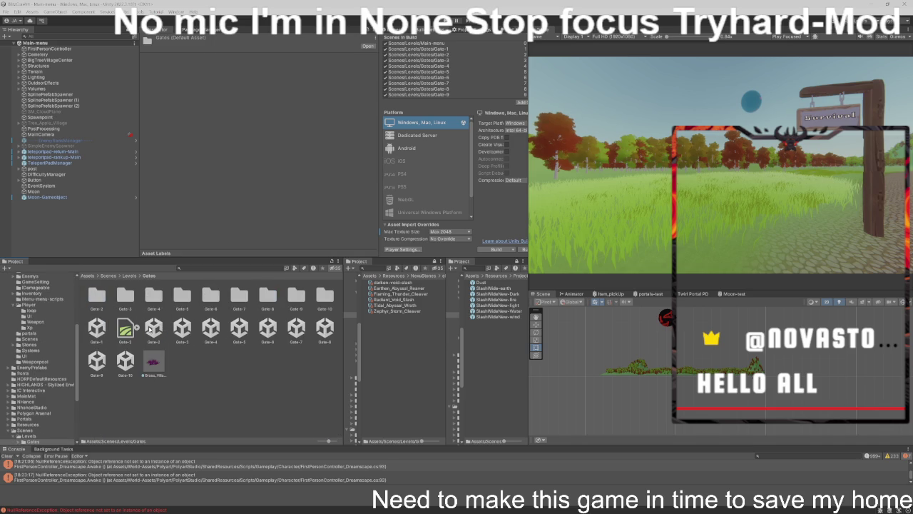
{"action": "double_click", "coordinate": [170, 330]}
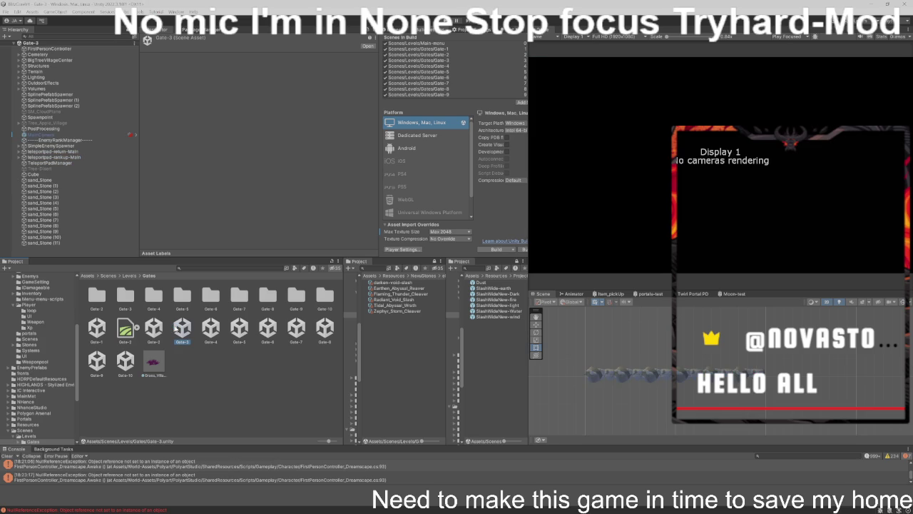
{"action": "left_click", "coordinate": [212, 328]}
{"action": "double_click", "coordinate": [211, 327]}
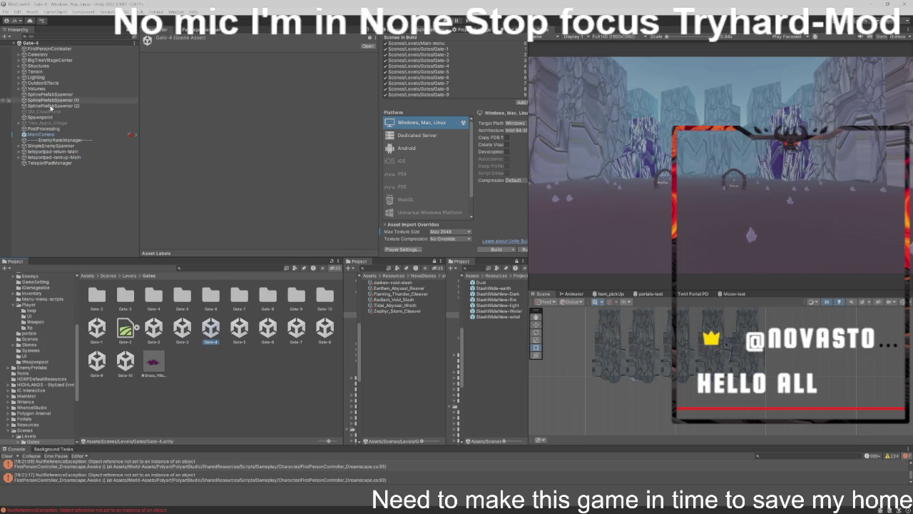
Step: Select MainCamera and frame it in the Scene view near the crystal pillar
{"action": "left_click", "coordinate": [68, 134]}
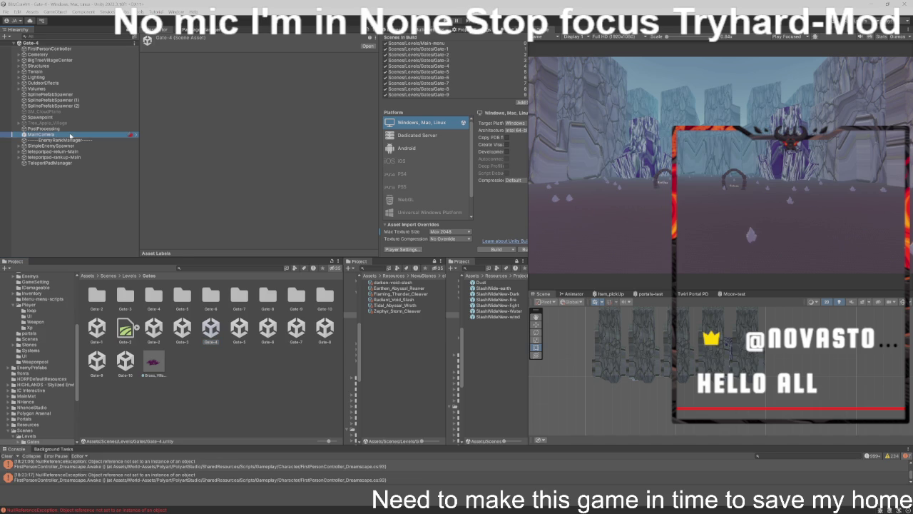
{"action": "left_click_drag", "start_coordinate": [713, 357], "coordinate": [754, 400]}
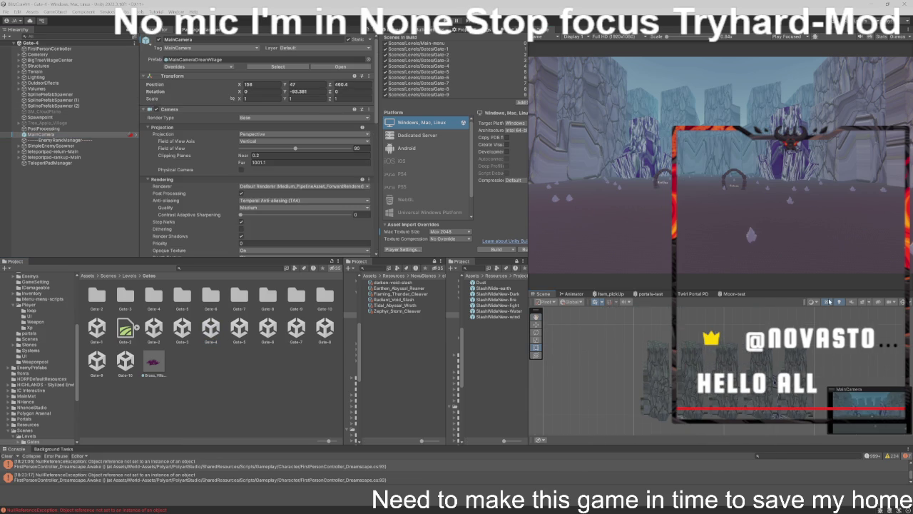
{"action": "key", "text": "f"}
{"action": "mouse_move", "coordinate": [797, 419]}
{"action": "left_mouse_down"}
{"action": "mouse_move", "coordinate": [818, 361]}
{"action": "mouse_move", "coordinate": [890, 329]}
{"action": "left_mouse_up"}
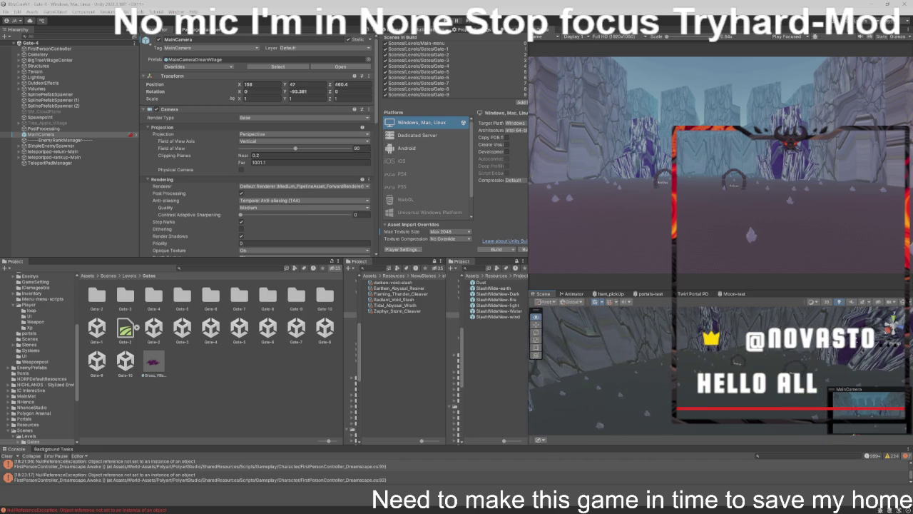
Step: Select Gate-4's EnemyRankManager and scroll its Xp Table in the Inspector
{"action": "left_click", "coordinate": [71, 139]}
{"action": "scroll", "coordinate": [223, 161], "scroll_direction": "down", "scroll_amount": 5}
{"action": "scroll", "coordinate": [223, 162], "scroll_direction": "down", "scroll_amount": 3}
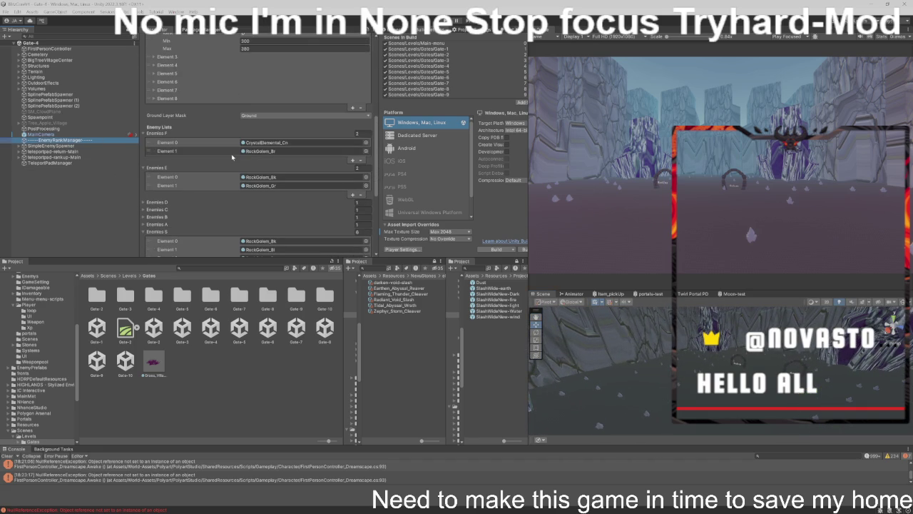
{"action": "left_click", "coordinate": [106, 210]}
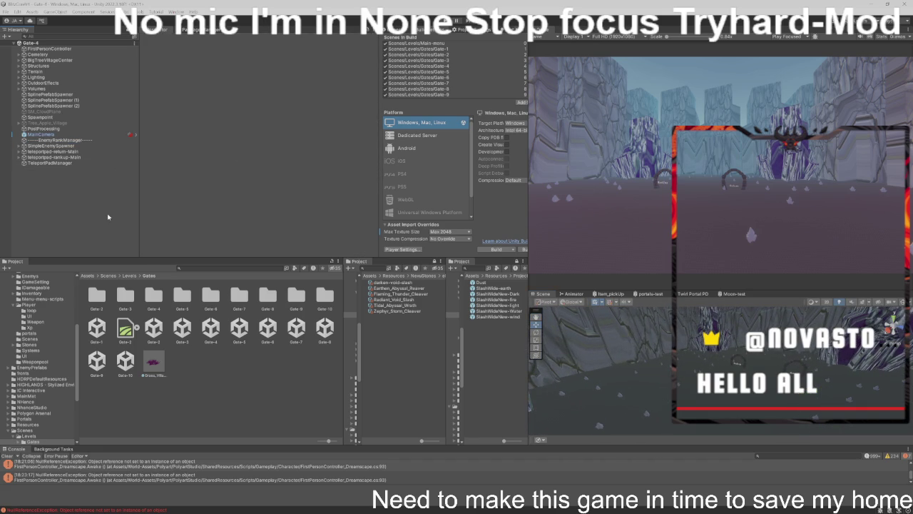
{"action": "left_click", "coordinate": [108, 141]}
Step: Scroll the Enemy Lists showing crystal elemental and rock golem enemies, then return to the Levels folder
{"action": "scroll", "coordinate": [297, 229], "scroll_direction": "down", "scroll_amount": 15}
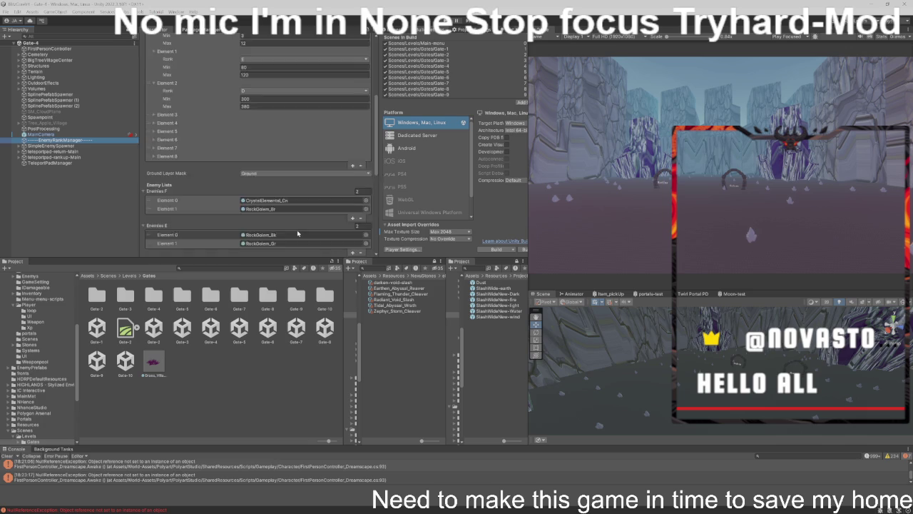
{"action": "scroll", "coordinate": [298, 233], "scroll_direction": "up", "scroll_amount": 15}
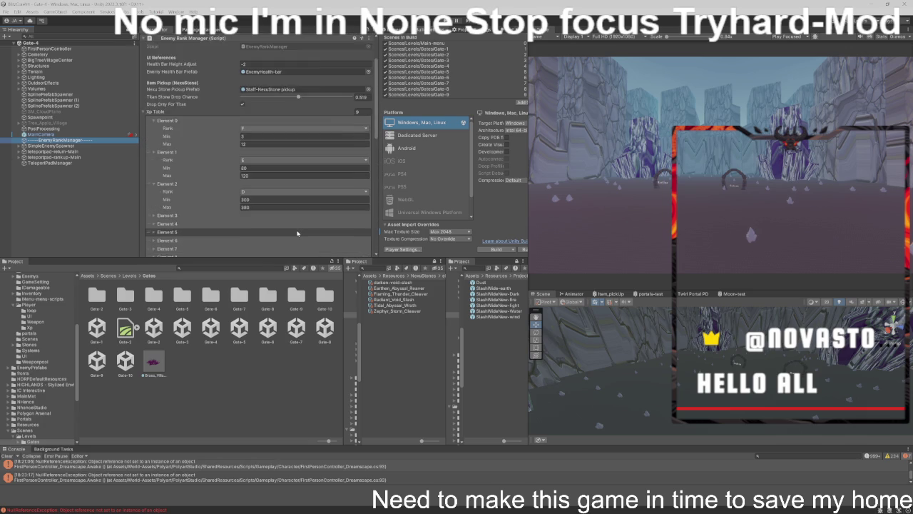
{"action": "scroll", "coordinate": [298, 232], "scroll_direction": "down", "scroll_amount": 5}
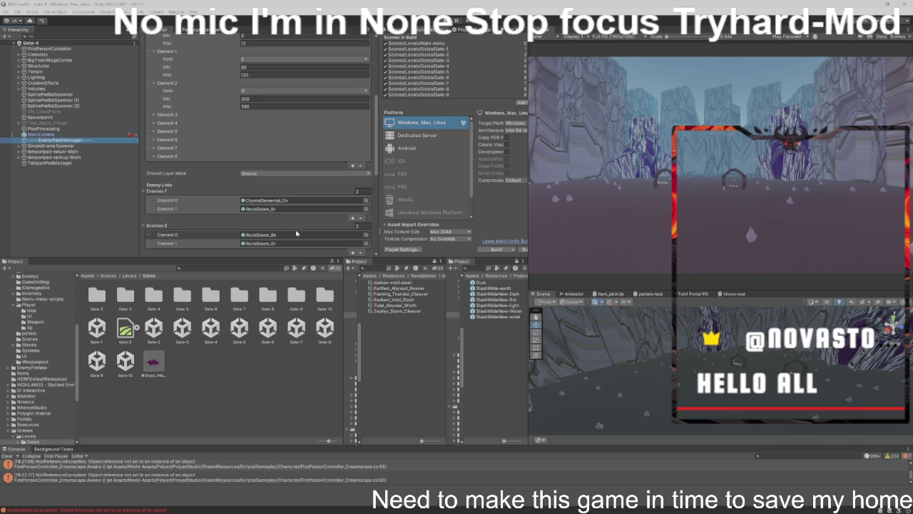
{"action": "scroll", "coordinate": [297, 232], "scroll_direction": "down", "scroll_amount": 4}
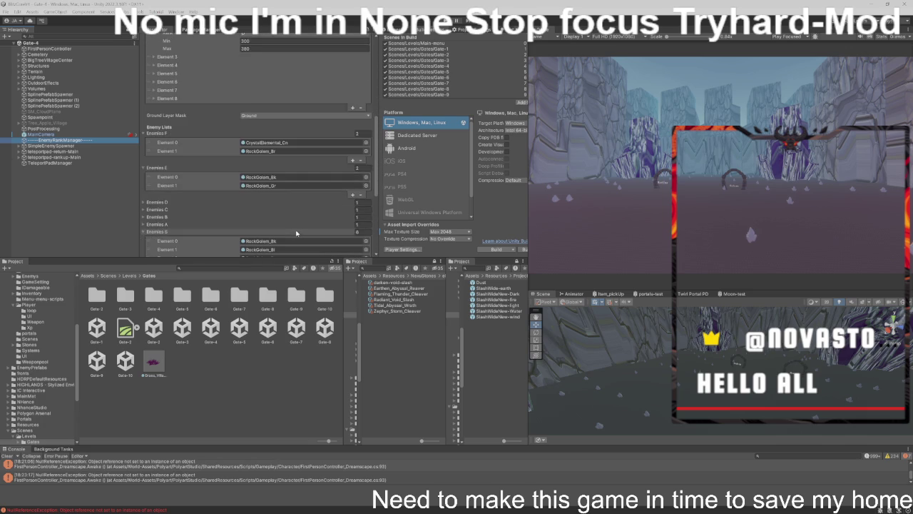
{"action": "scroll", "coordinate": [297, 233], "scroll_direction": "down", "scroll_amount": 1}
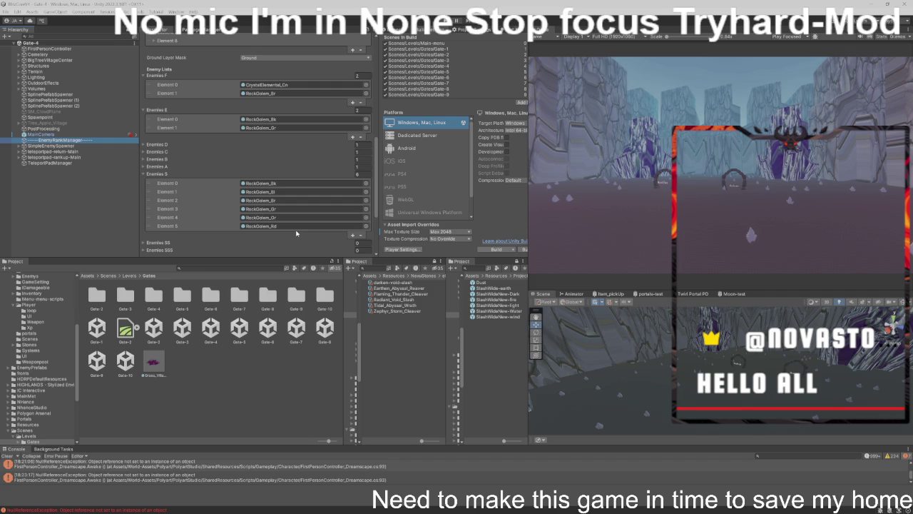
{"action": "scroll", "coordinate": [296, 233], "scroll_direction": "down", "scroll_amount": 5}
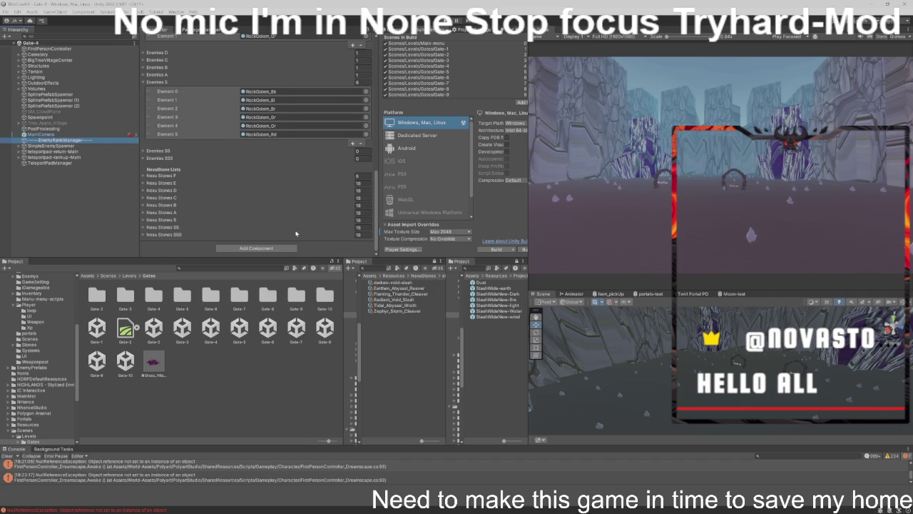
{"action": "scroll", "coordinate": [296, 234], "scroll_direction": "up", "scroll_amount": 5}
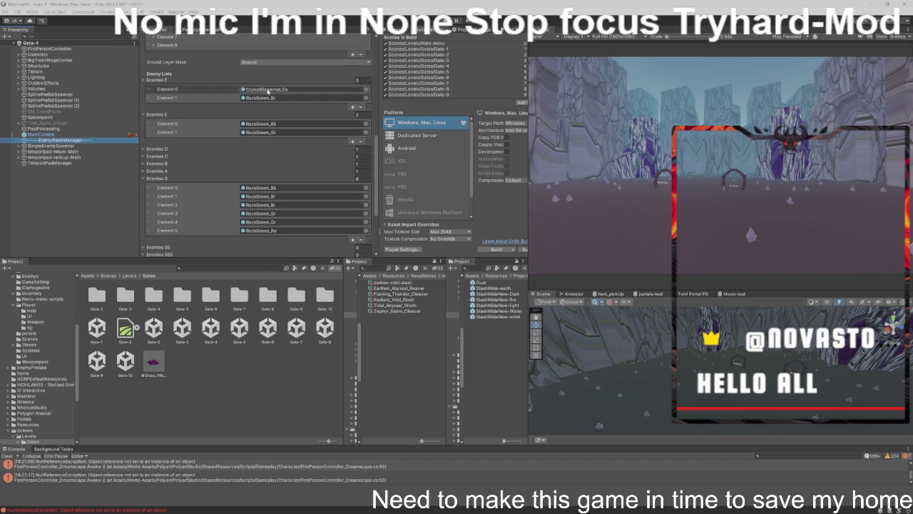
{"action": "left_click", "coordinate": [644, 151]}
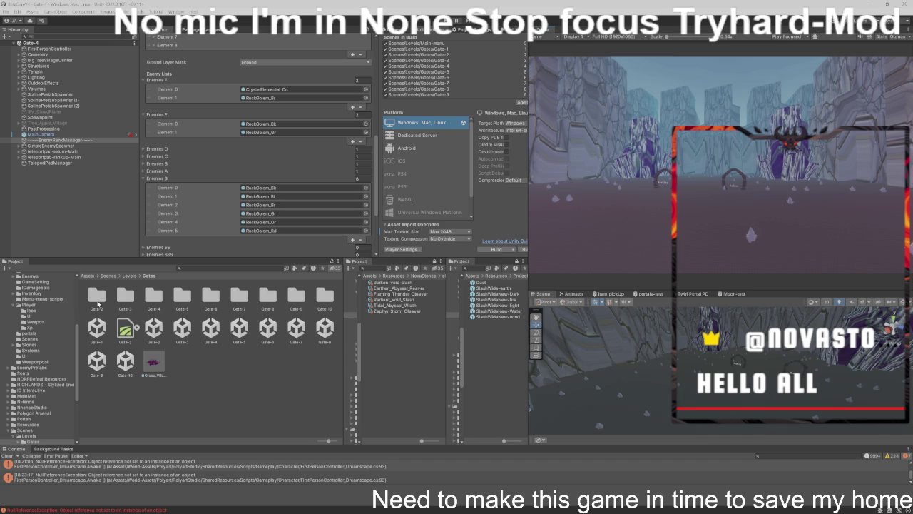
{"action": "left_click", "coordinate": [132, 275]}
Step: Open Main-menu, then Test-levels, and play until Gate-4 waits at Level 1
{"action": "double_click", "coordinate": [127, 326]}
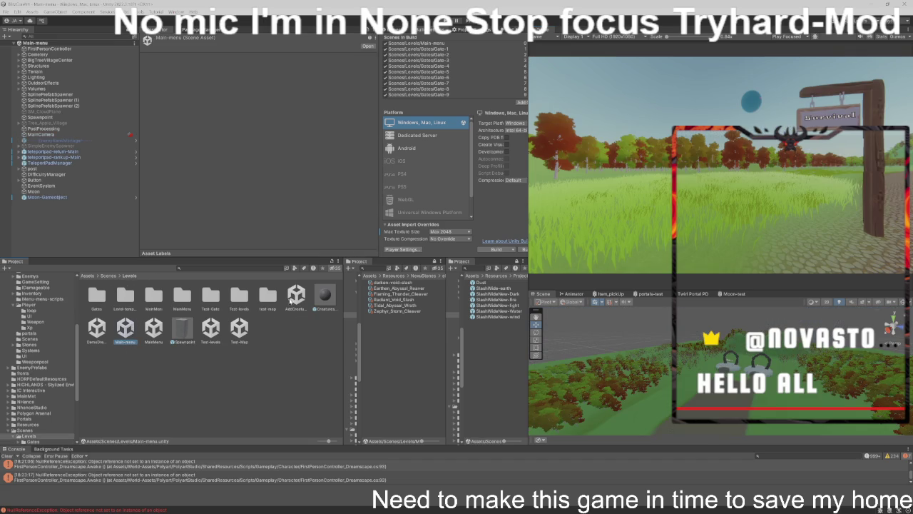
{"action": "double_click", "coordinate": [211, 328]}
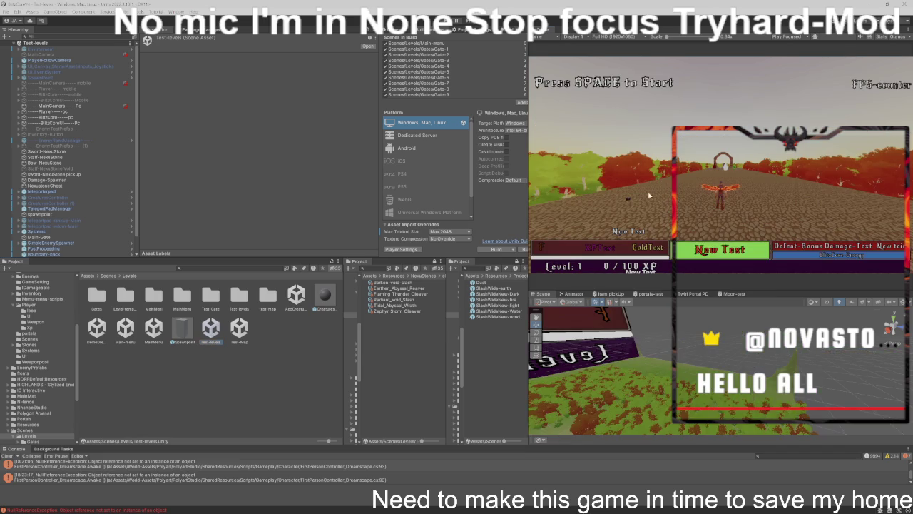
{"action": "key", "text": "ctrl+p"}
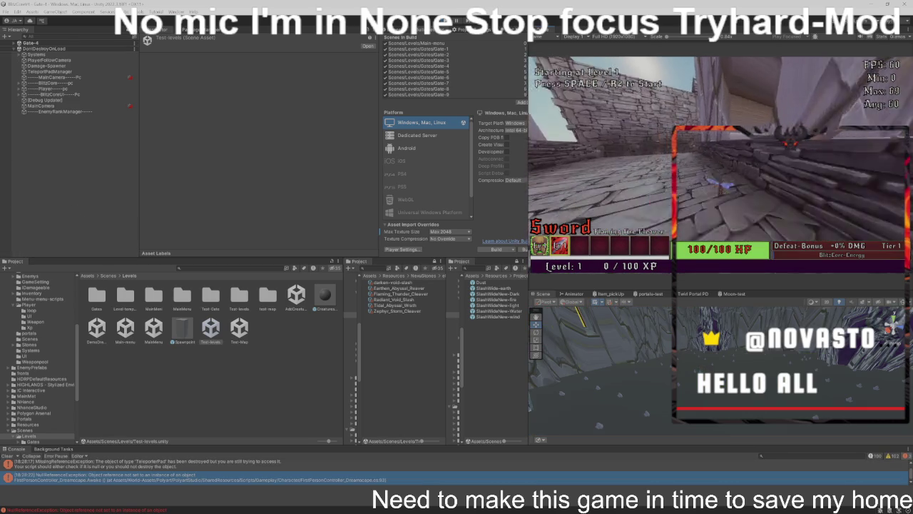
Step: Select EnemyRankManager and scroll its Inspector through the XP table and enemy lists
{"action": "left_click", "coordinate": [79, 113]}
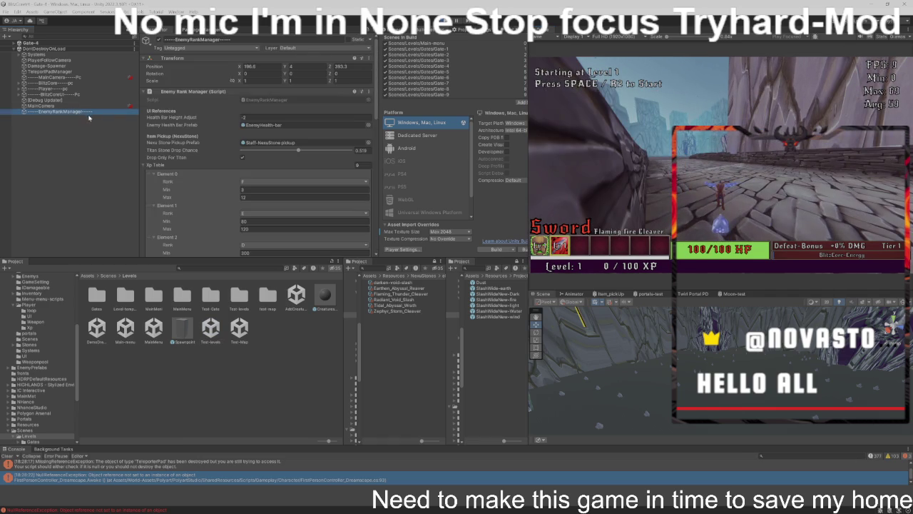
{"action": "scroll", "coordinate": [208, 136], "scroll_direction": "down", "scroll_amount": 5}
{"action": "scroll", "coordinate": [208, 136], "scroll_direction": "up", "scroll_amount": 3}
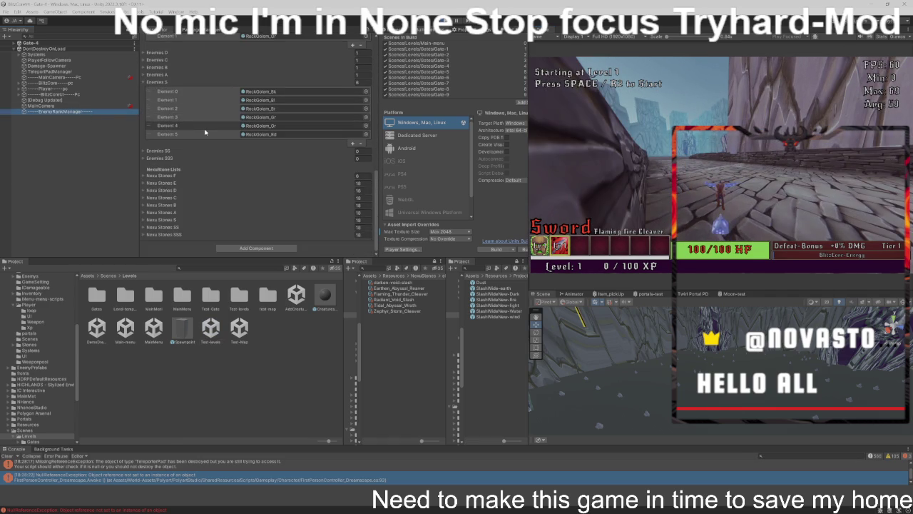
{"action": "scroll", "coordinate": [216, 122], "scroll_direction": "up", "scroll_amount": 5}
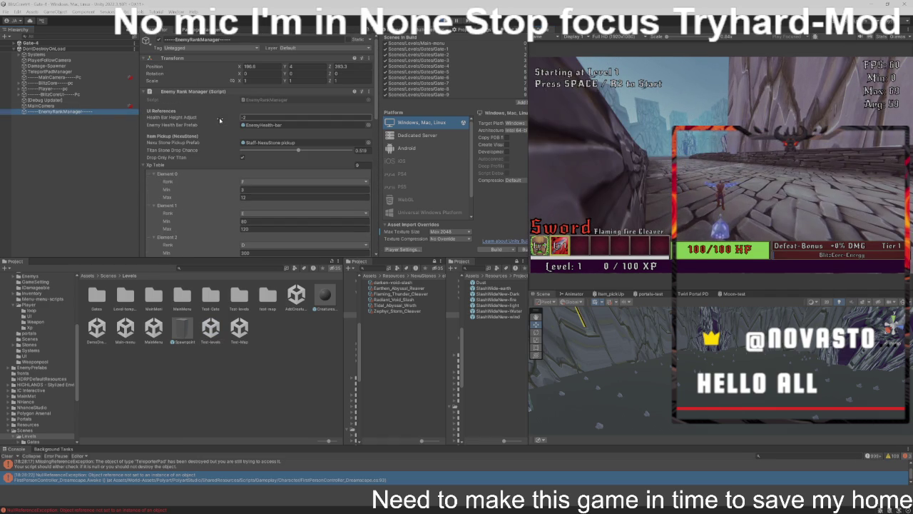
Step: Ping the EnemyRankManager script in the project and equip the Earthen Abyssal Reaver sword
{"action": "left_click", "coordinate": [282, 101]}
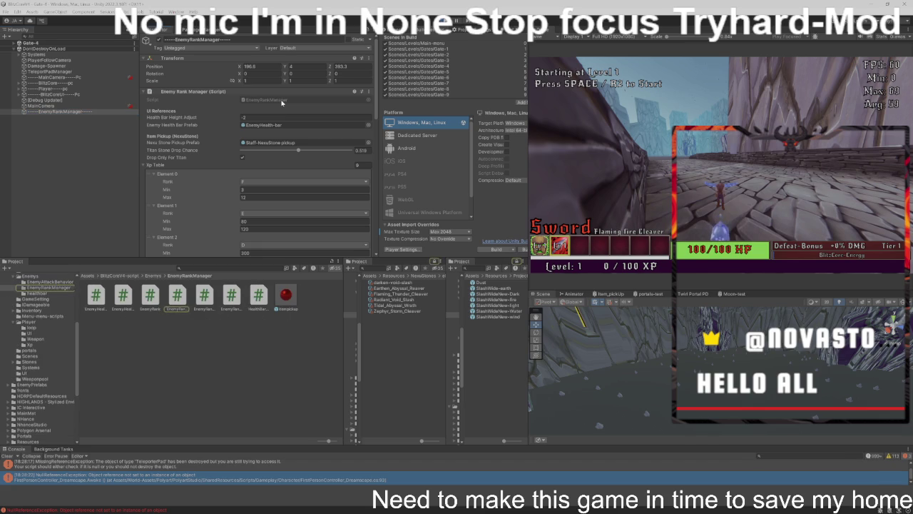
{"action": "scroll", "coordinate": [282, 103], "scroll_direction": "down", "scroll_amount": 15}
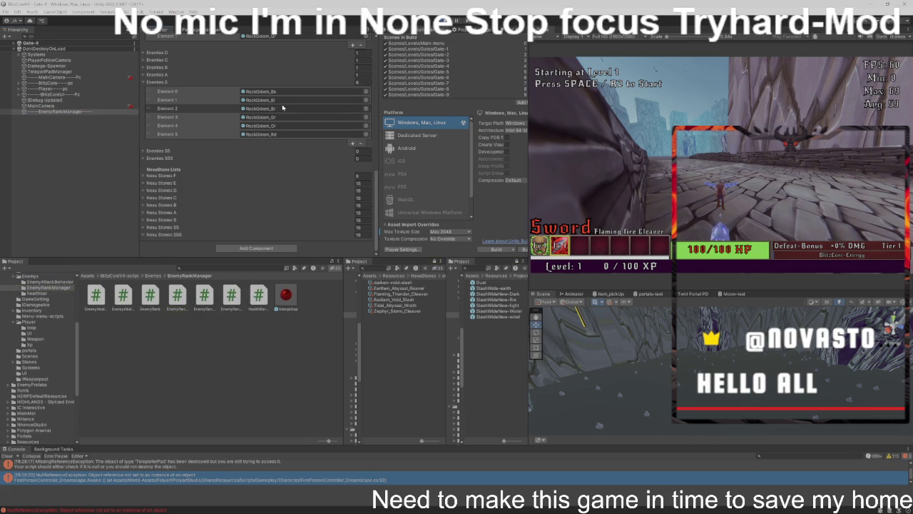
{"action": "scroll", "coordinate": [283, 107], "scroll_direction": "up", "scroll_amount": 10}
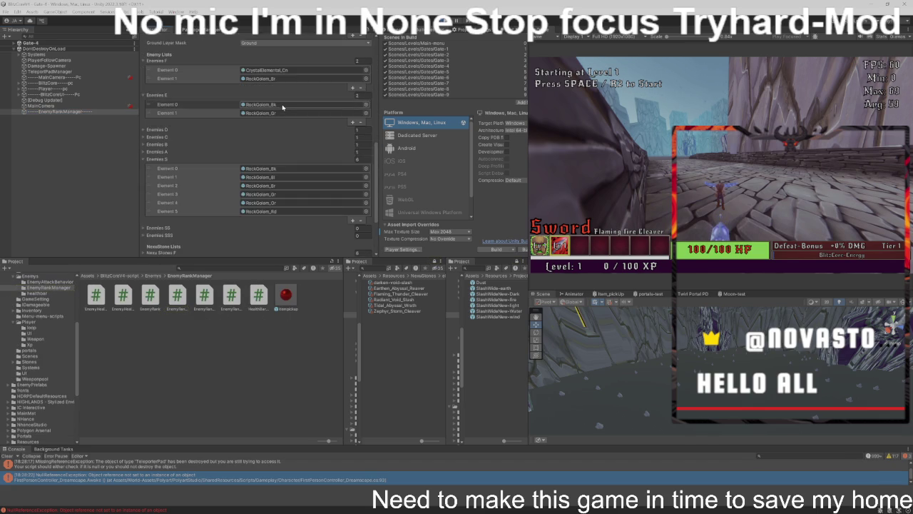
{"action": "scroll", "coordinate": [283, 105], "scroll_direction": "down", "scroll_amount": 3}
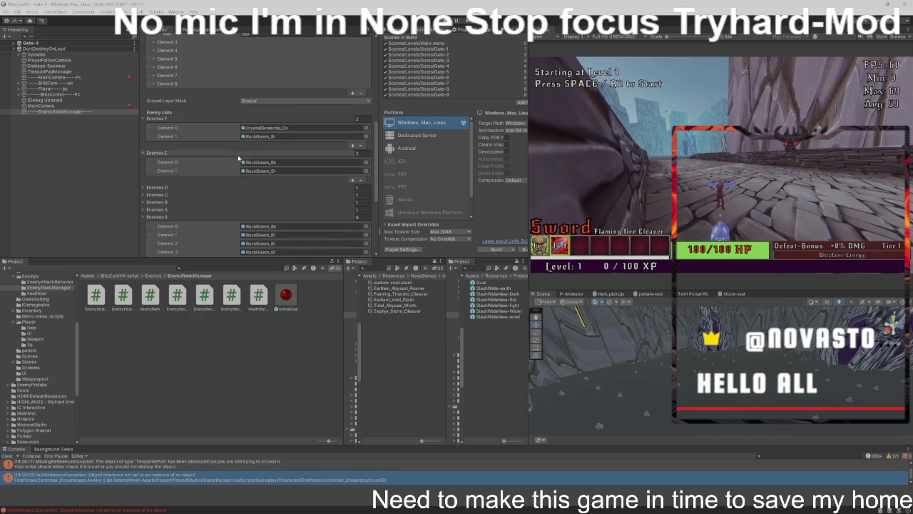
{"action": "left_click", "coordinate": [607, 181]}
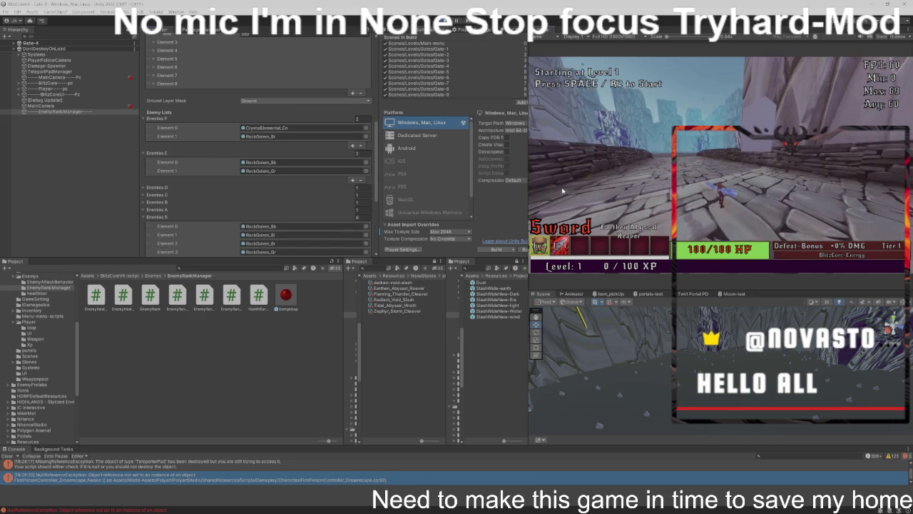
Step: Keep Earthen Abyssal Reaver equipped, clear Level 1, and continue to the next level
{"action": "left_click", "coordinate": [628, 146]}
{"action": "left_click", "coordinate": [628, 146]}
{"action": "key", "text": "space"}
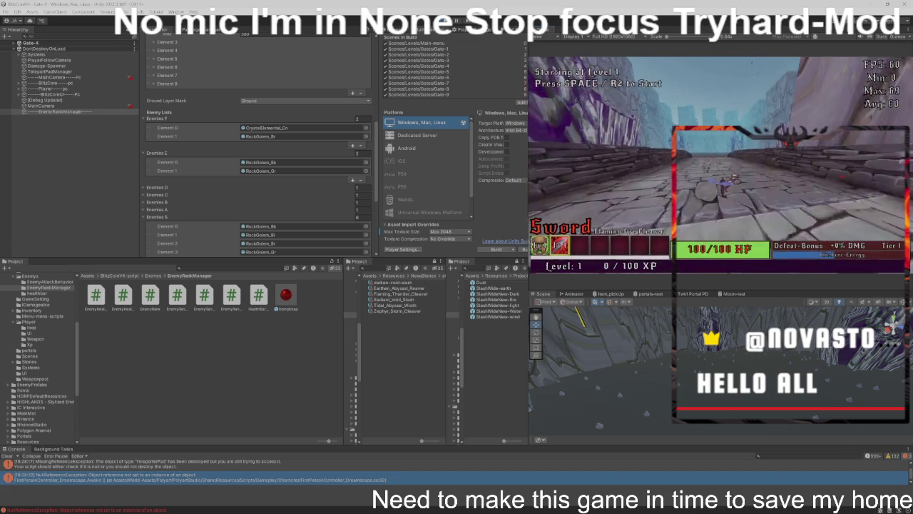
{"action": "key", "text": "space"}
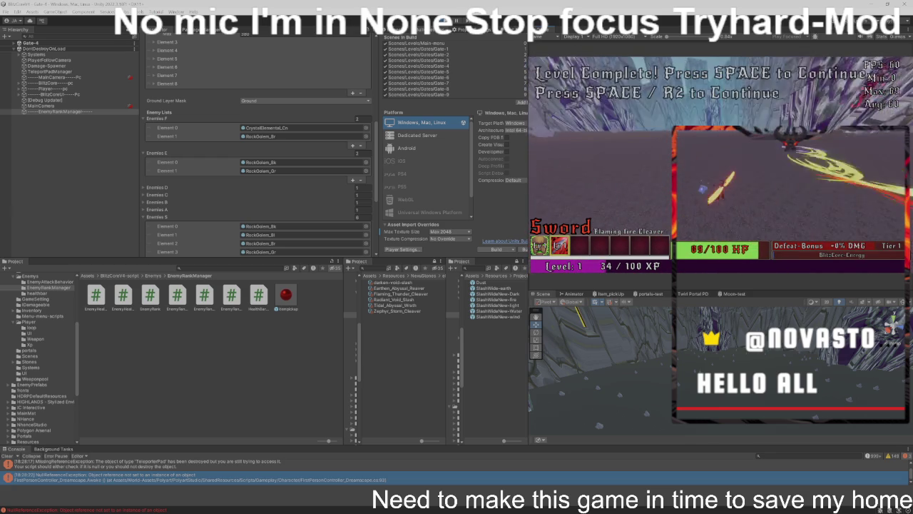
{"action": "key", "text": "space"}
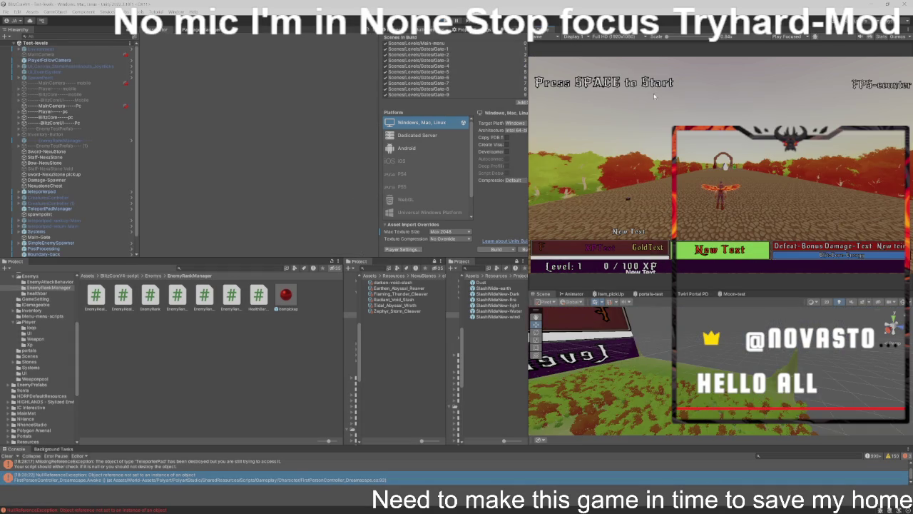
{"action": "left_click", "coordinate": [374, 505]}
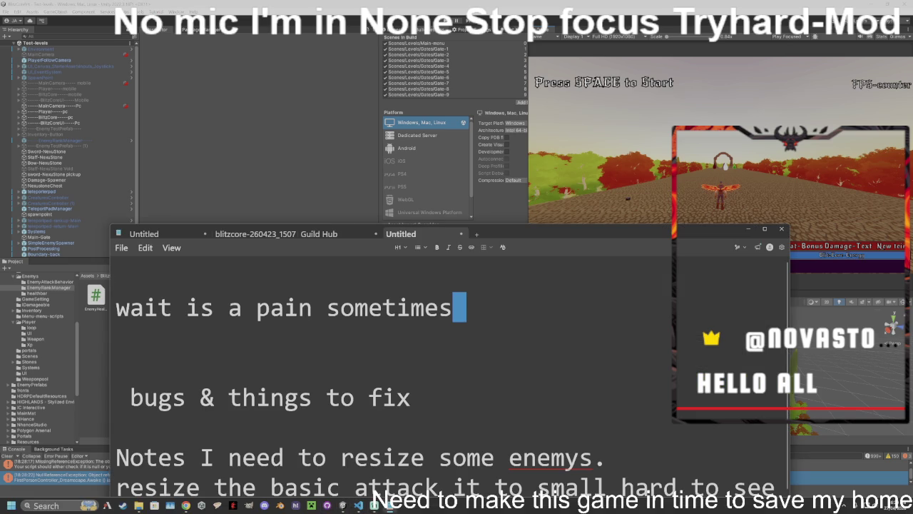
Step: Add 'ok I get what having I think' under 'wait is a pain sometimes', then return to Unity
{"action": "type", "text": "o"}
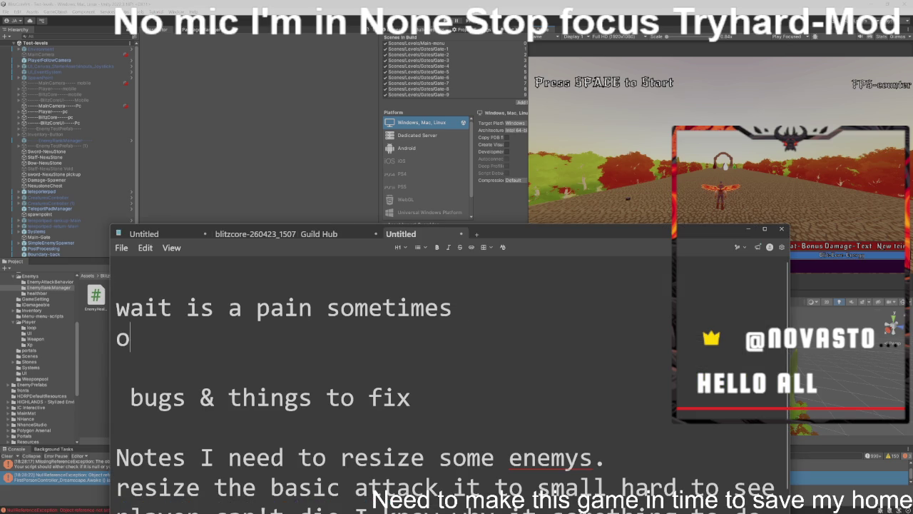
{"action": "type", "text": "k I go"}
{"action": "key", "text": "BackSpace"}
{"action": "type", "text": "et wha"}
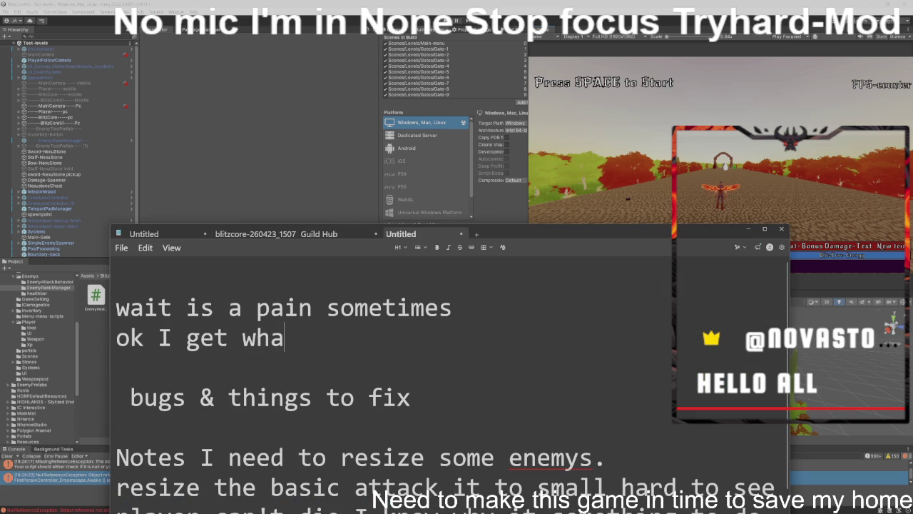
{"action": "type", "text": "t having i"}
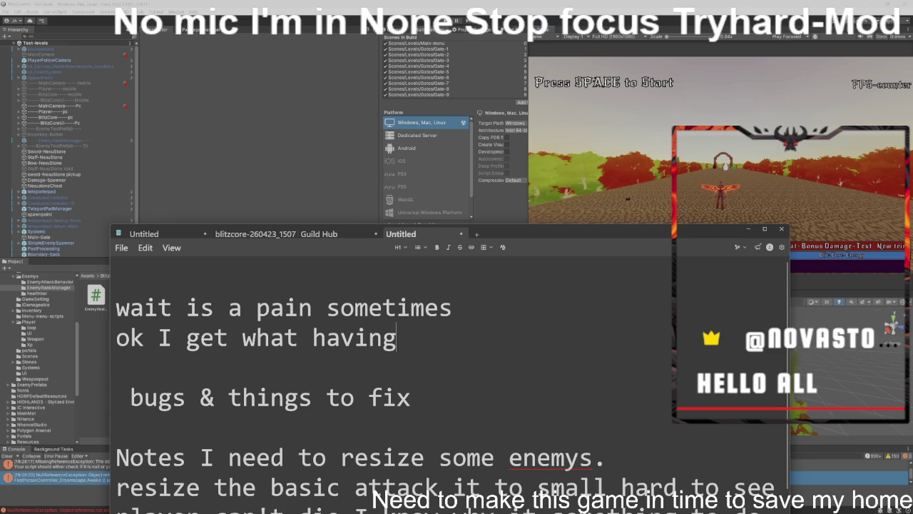
{"action": "key", "text": "BackSpace"}
{"action": "type", "text": "I think"}
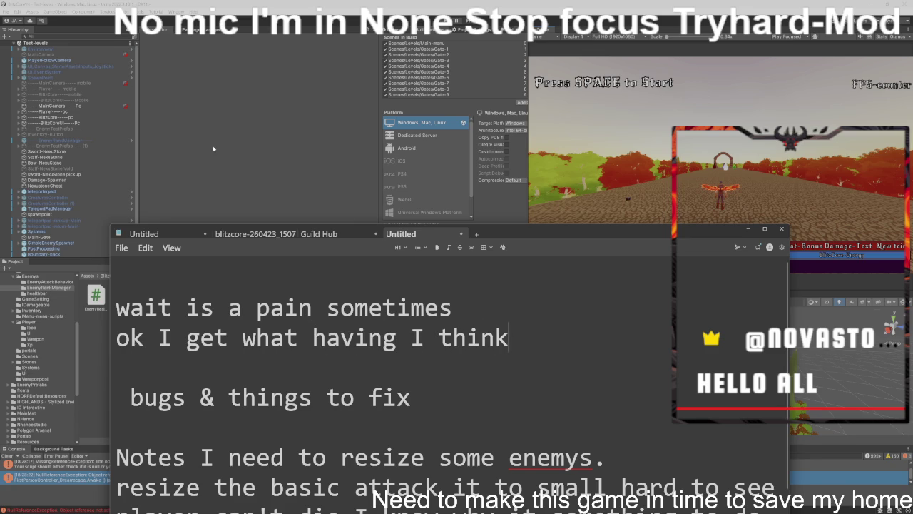
{"action": "key", "text": "alt+Tab"}
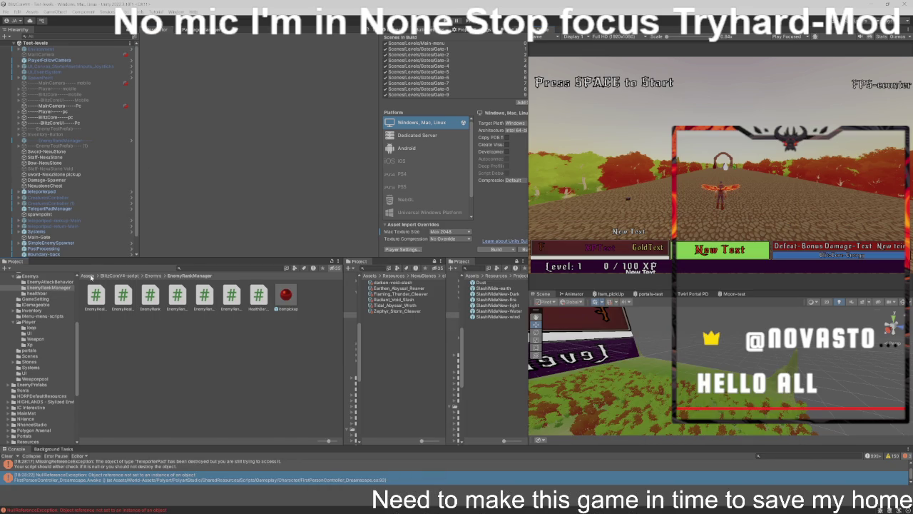
Step: Search the project for 'gate' and open the Gate-4 scene
{"action": "left_click", "coordinate": [86, 275]}
{"action": "left_click", "coordinate": [236, 268]}
{"action": "type", "text": "gate"}
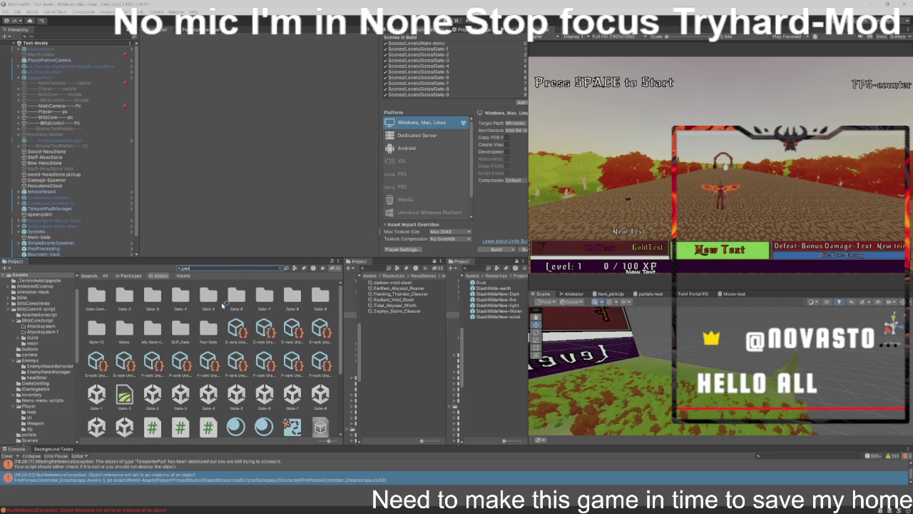
{"action": "left_click", "coordinate": [180, 373]}
{"action": "double_click", "coordinate": [181, 372]}
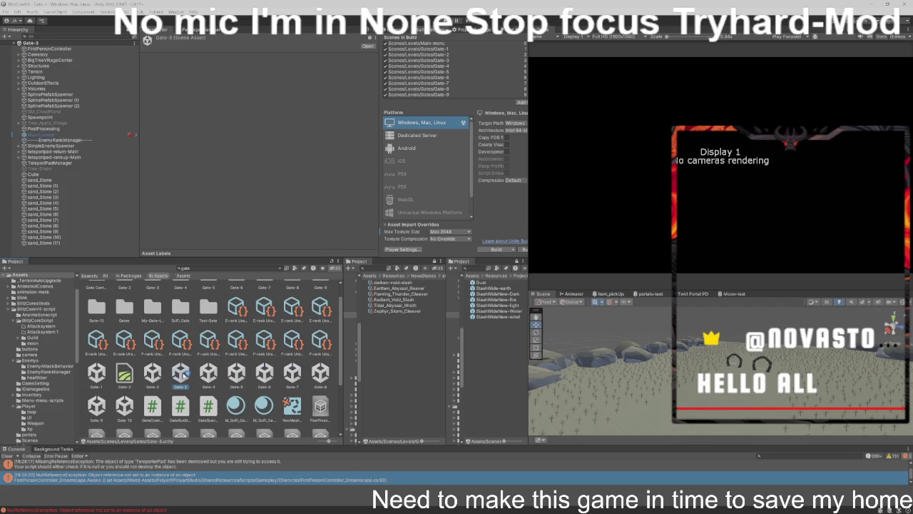
{"action": "double_click", "coordinate": [210, 377]}
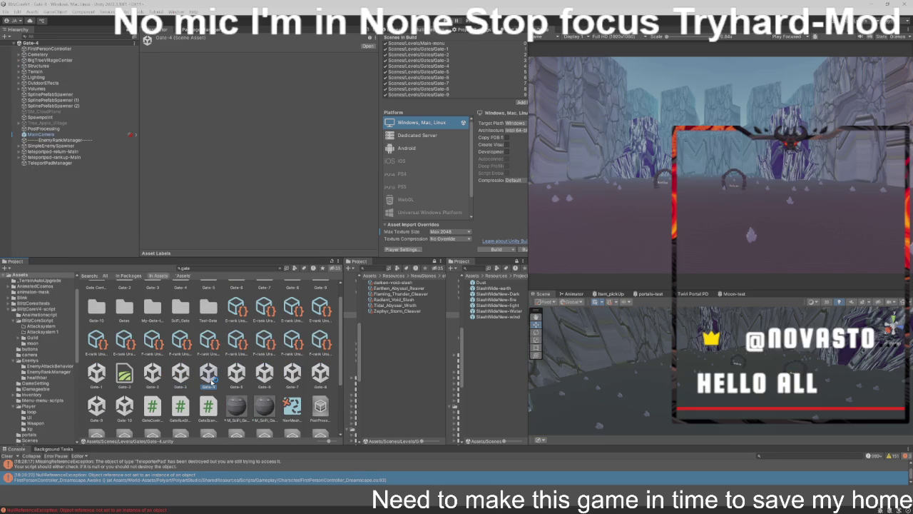
Step: Open the EnemyRankManager.cs script from Gate-4's EnemyRankManager in Visual Studio Code
{"action": "left_click", "coordinate": [79, 140]}
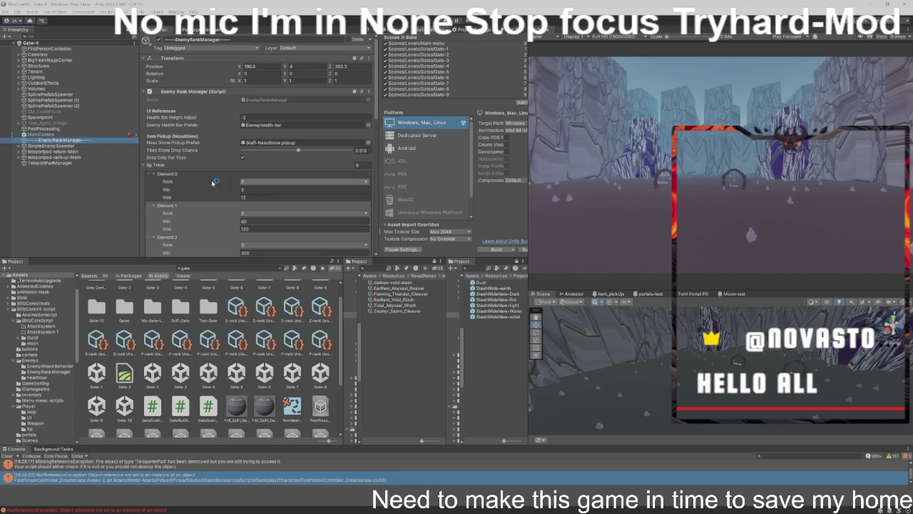
{"action": "scroll", "coordinate": [202, 154], "scroll_direction": "down", "scroll_amount": 2}
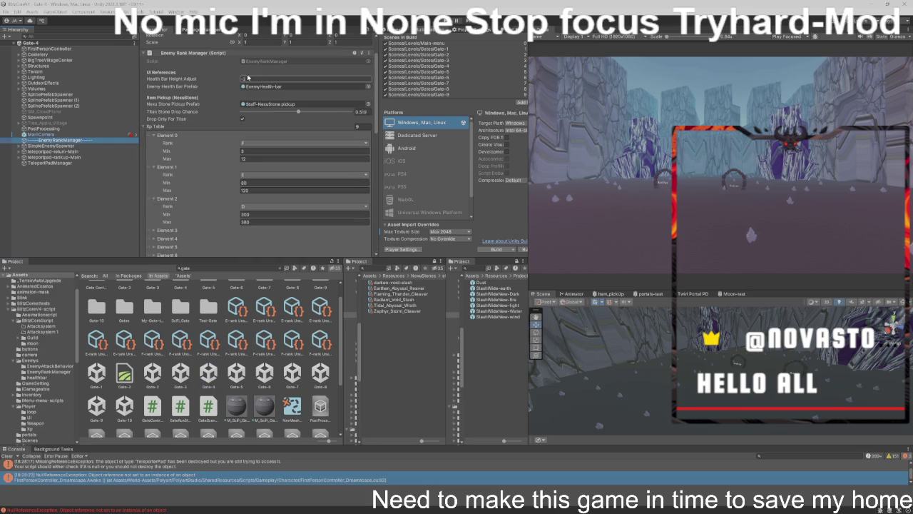
{"action": "left_click", "coordinate": [266, 62]}
{"action": "double_click", "coordinate": [266, 61]}
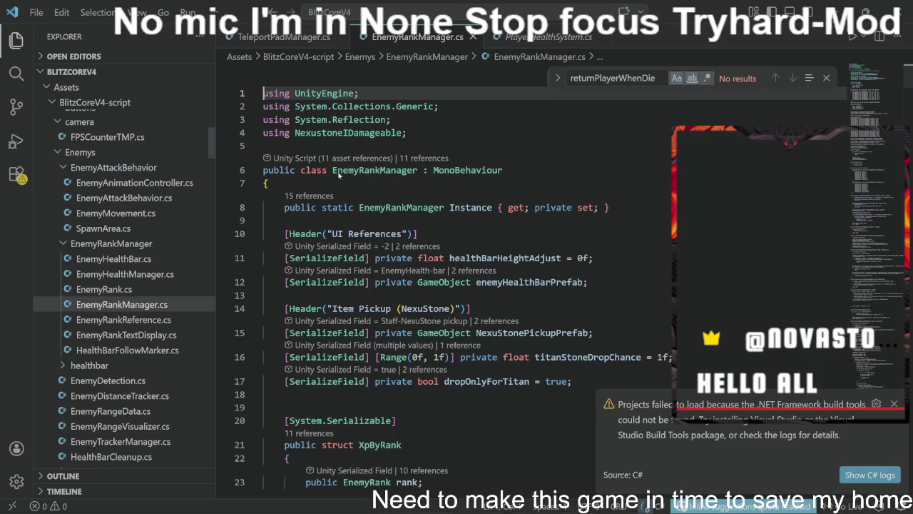
Step: Prefix DontDestroyOnLoad(gameObject) on line 101 with // and save EnemyRankManager
{"action": "scroll", "coordinate": [456, 285], "scroll_direction": "down", "scroll_amount": 10}
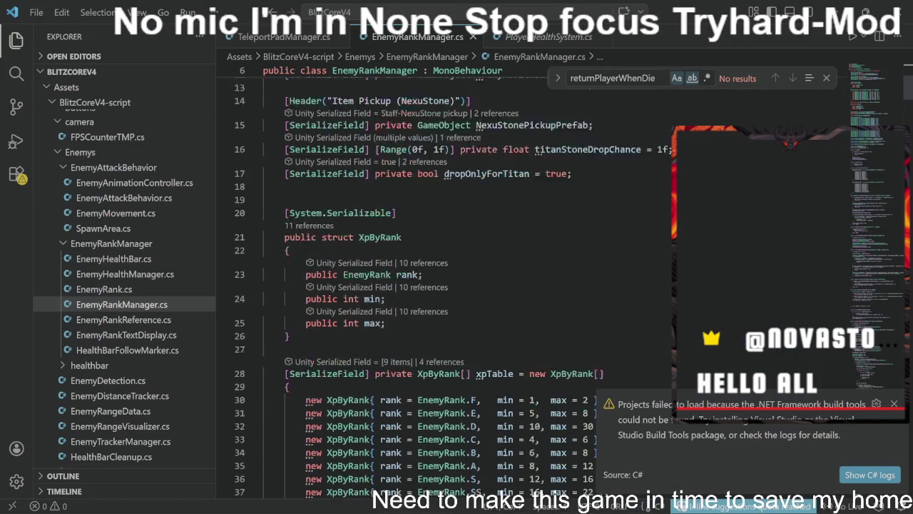
{"action": "scroll", "coordinate": [456, 285], "scroll_direction": "down", "scroll_amount": 8}
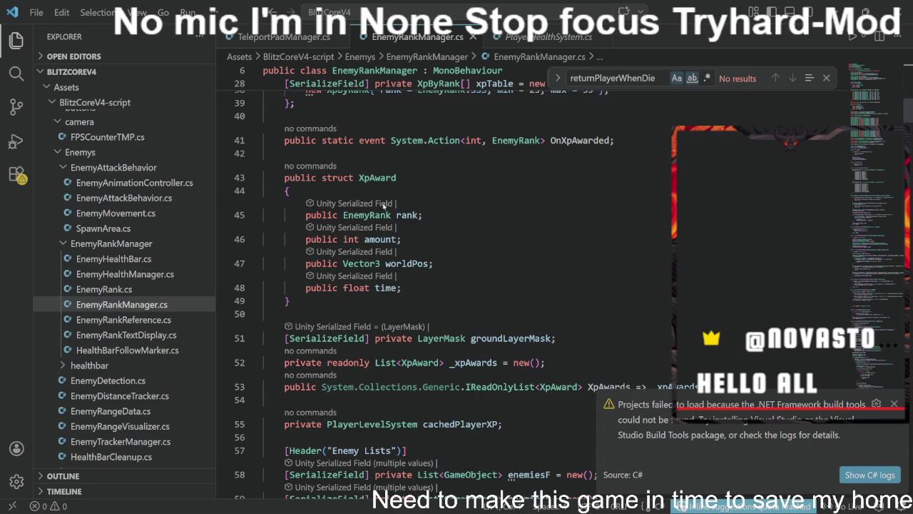
{"action": "scroll", "coordinate": [456, 285], "scroll_direction": "down", "scroll_amount": 10}
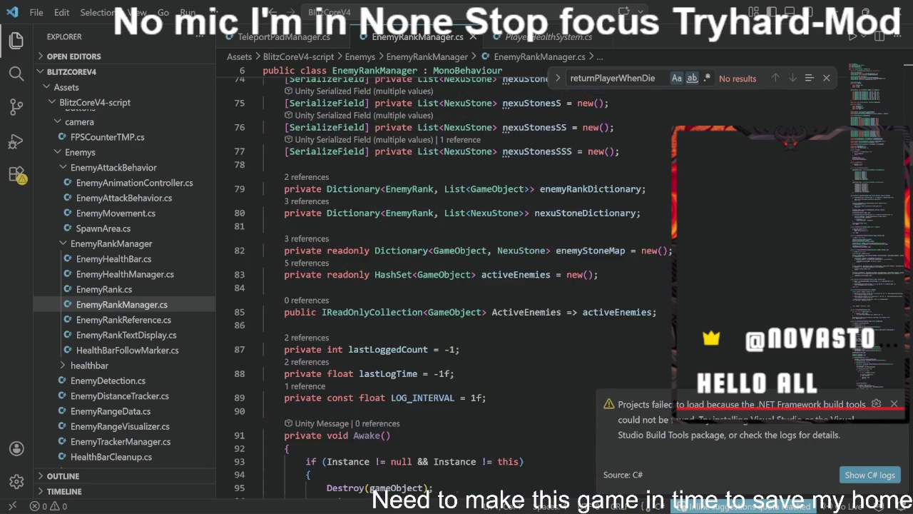
{"action": "scroll", "coordinate": [456, 286], "scroll_direction": "down", "scroll_amount": 1}
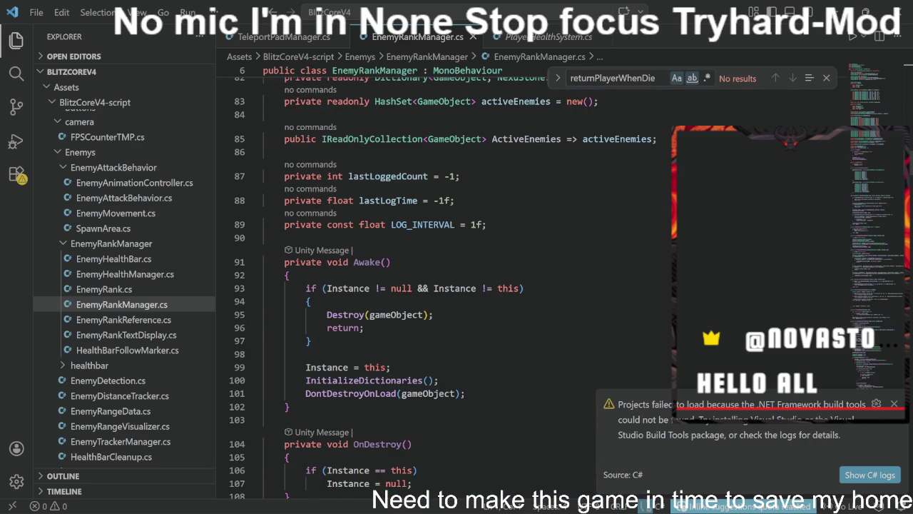
{"action": "left_click", "coordinate": [307, 393]}
{"action": "type", "text": "//"}
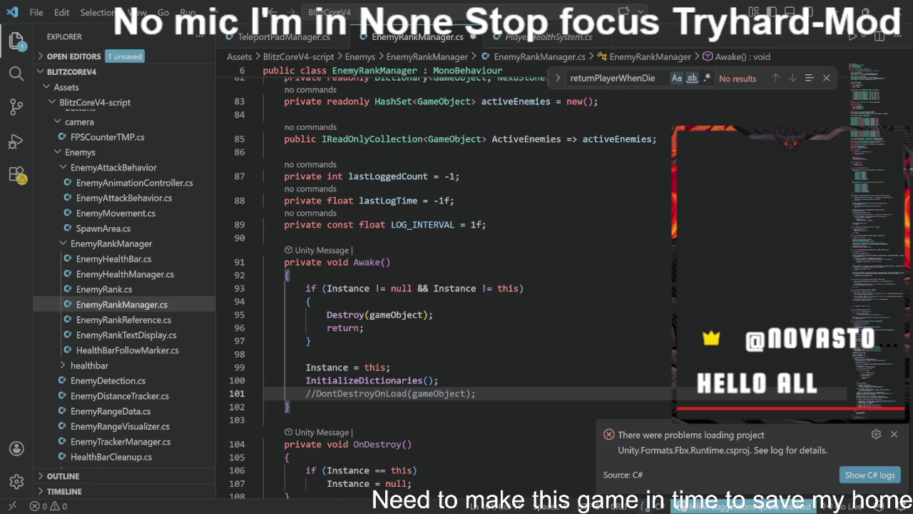
{"action": "key", "text": "ctrl+s"}
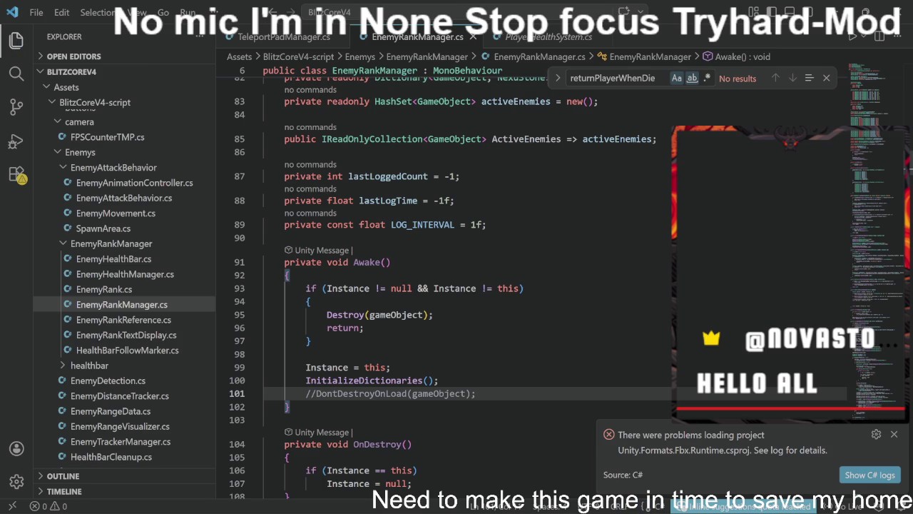
{"action": "key", "text": "alt+Tab"}
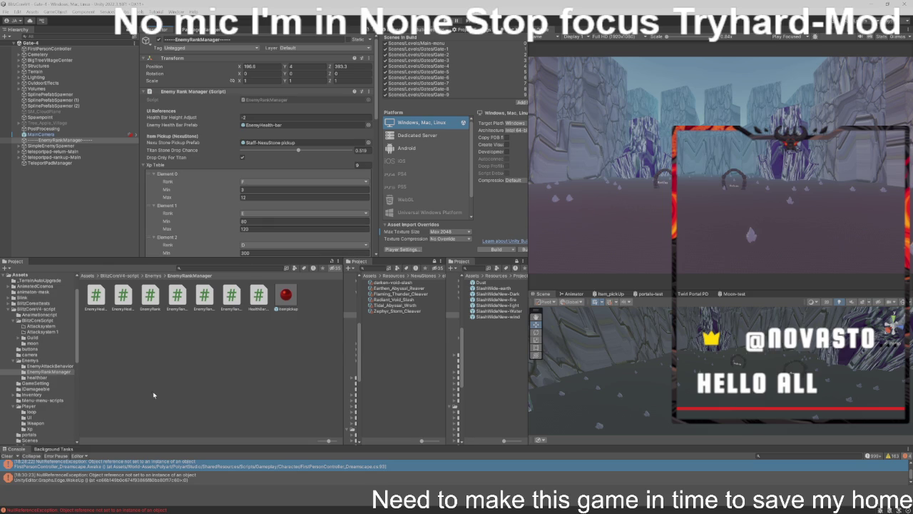
Step: Clear the Console errors and browse back to the top of the Assets folder
{"action": "left_click", "coordinate": [9, 456]}
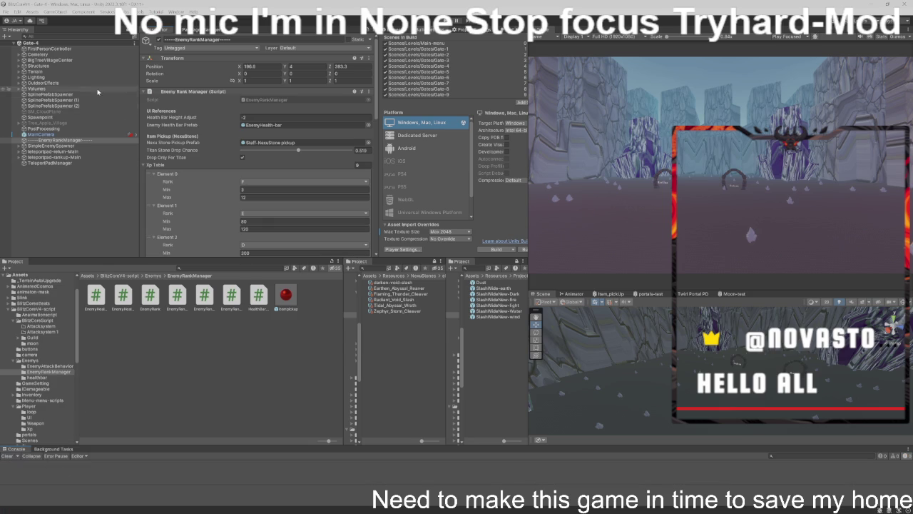
{"action": "left_click", "coordinate": [52, 135]}
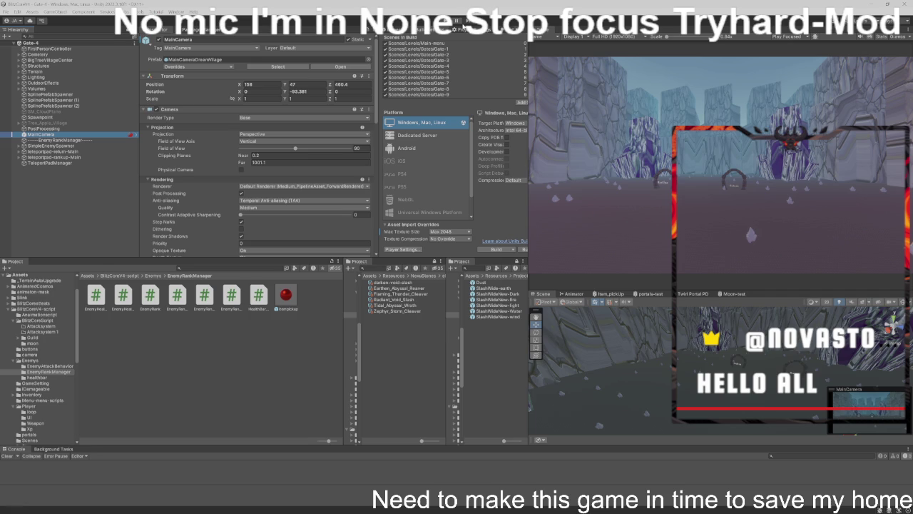
{"action": "left_click", "coordinate": [115, 276]}
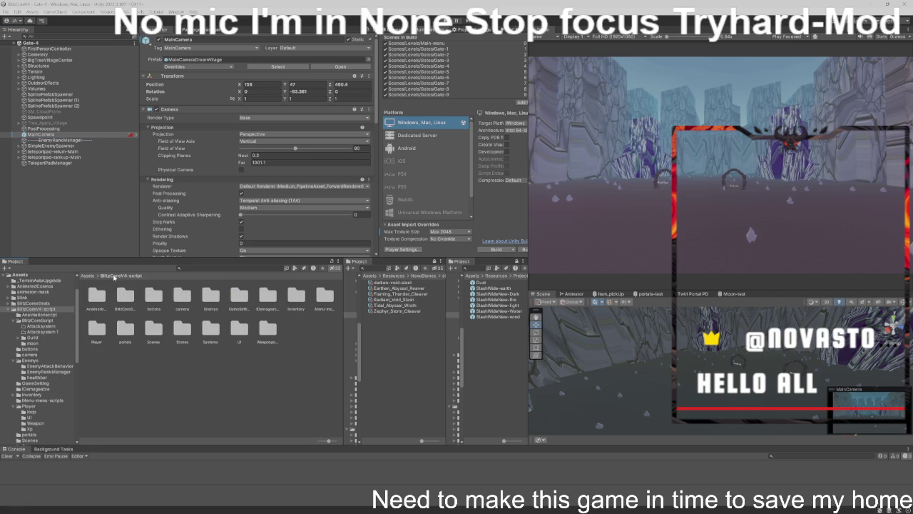
{"action": "left_click", "coordinate": [94, 277]}
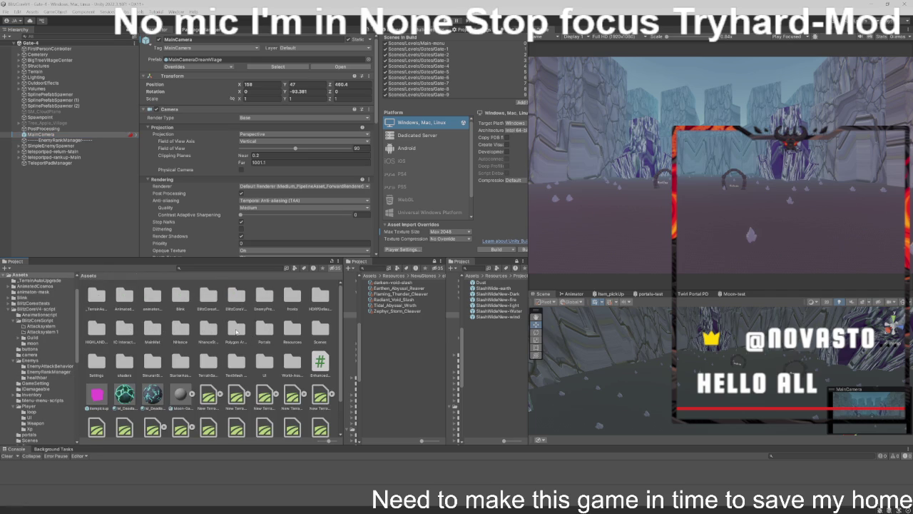
Step: Open the Main-menu scene, then the Test-levels scene, from Assets > Scenes > Levels
{"action": "double_click", "coordinate": [319, 328]}
{"action": "double_click", "coordinate": [97, 296]}
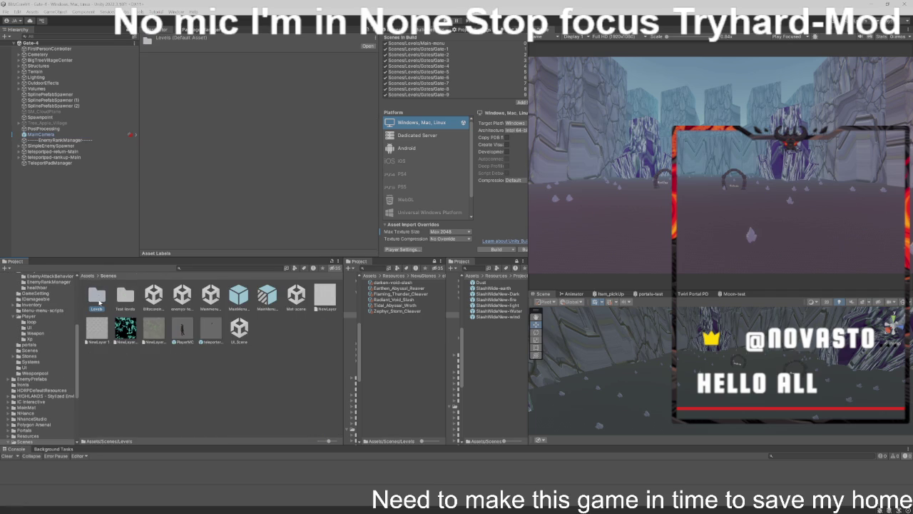
{"action": "double_click", "coordinate": [125, 328]}
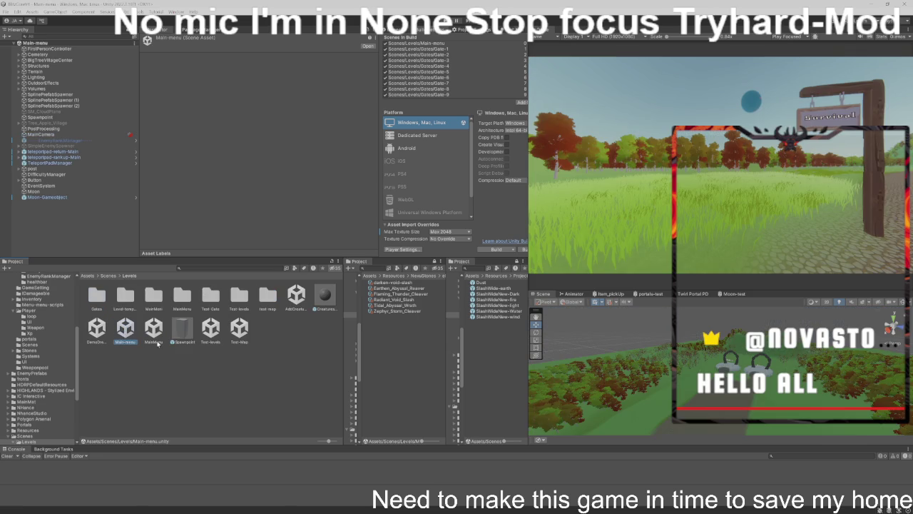
{"action": "left_click", "coordinate": [211, 330]}
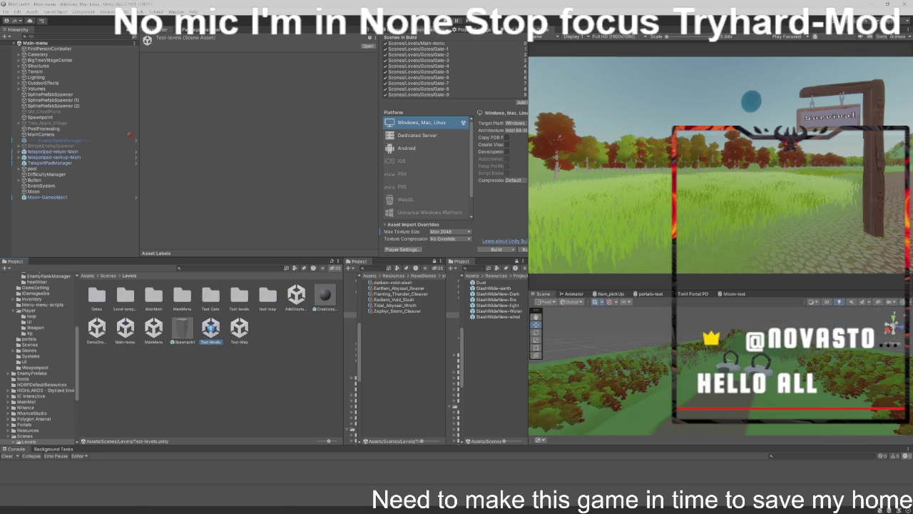
{"action": "double_click", "coordinate": [211, 330]}
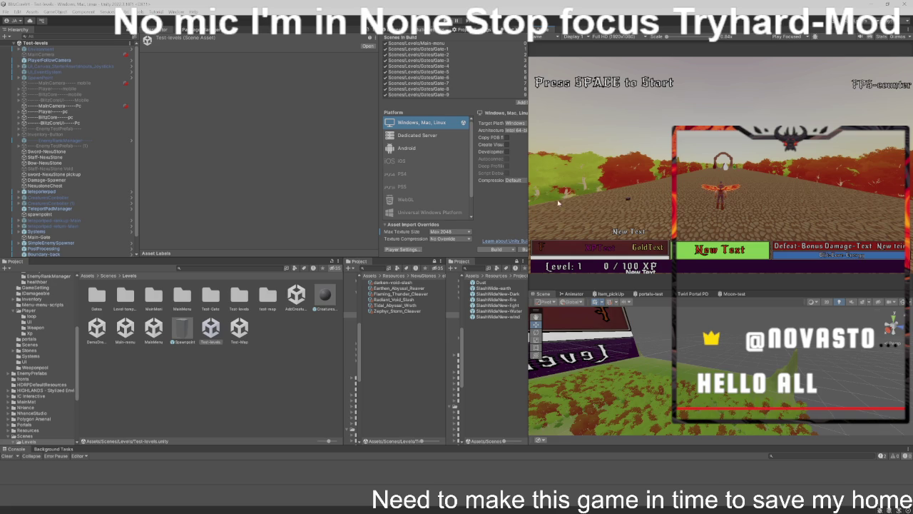
{"action": "left_click_drag", "start_coordinate": [155, 329], "coordinate": [158, 296]}
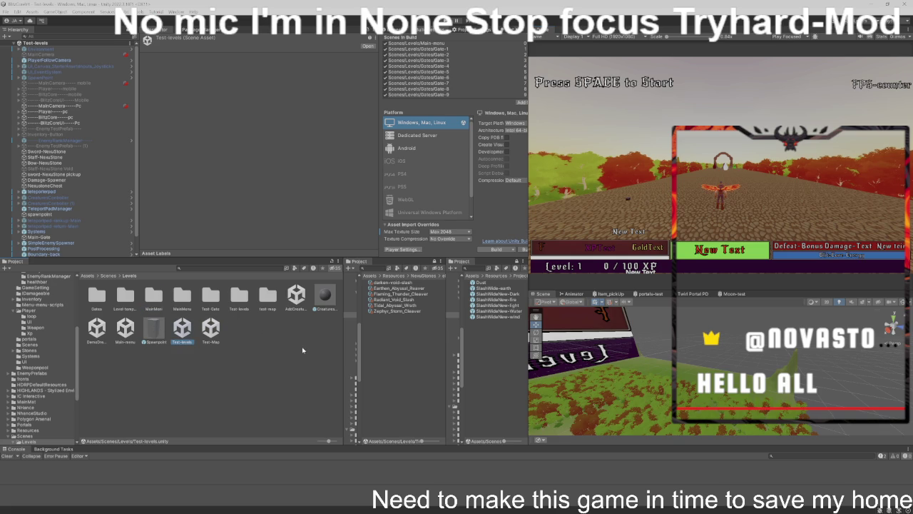
Step: Focus the Game view and start play mode so Gate-4 loads at Level 1
{"action": "left_click", "coordinate": [667, 168]}
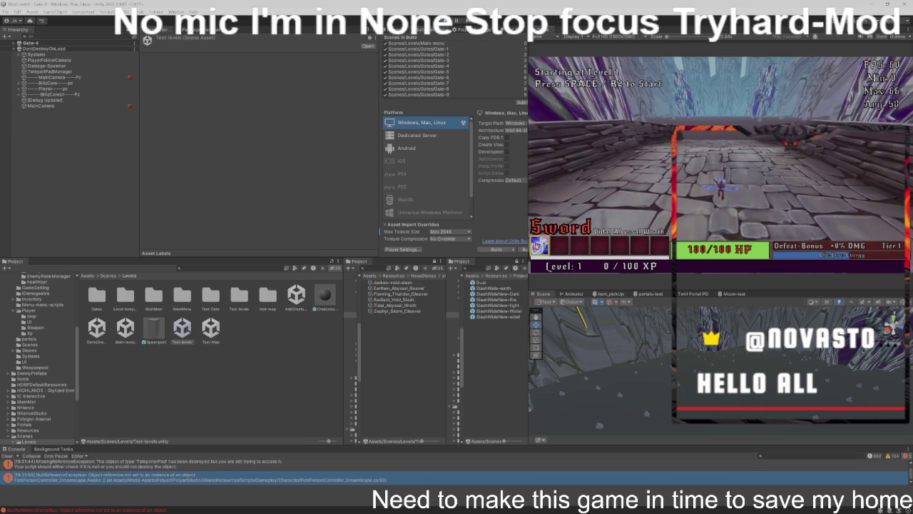
Step: Use Space at each prompt to advance from Level 1 to the Level 5 Mini Boss
{"action": "key", "text": "space"}
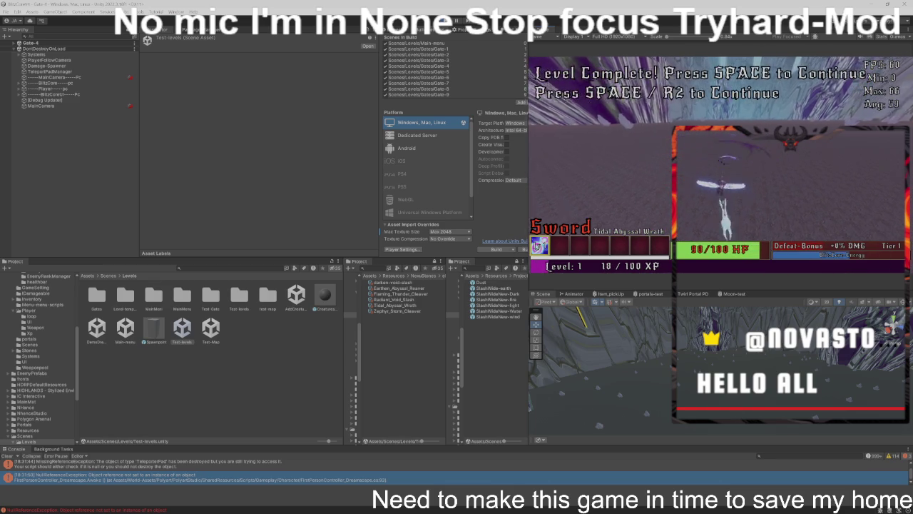
{"action": "key", "text": "space"}
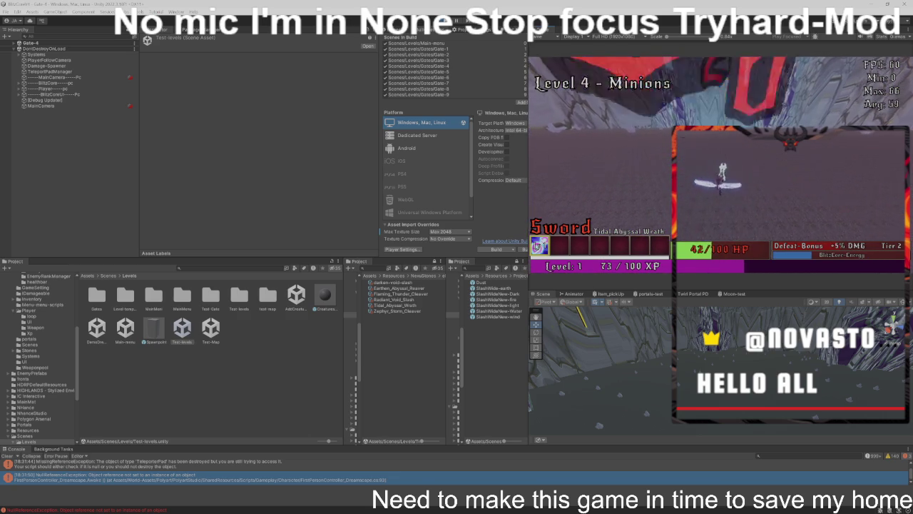
{"action": "key", "text": "space"}
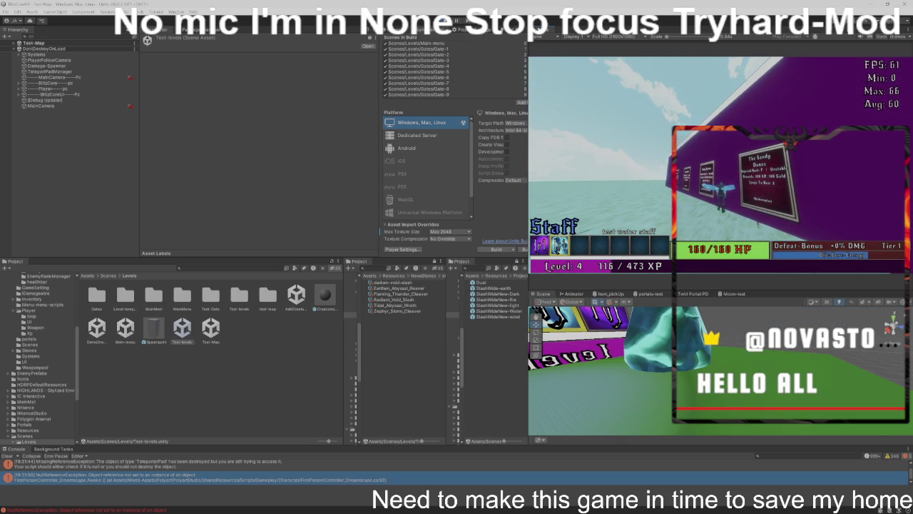
Step: Equip the test dark staff with Q and maximize the Game view with Shift+Space
{"action": "key", "text": "q"}
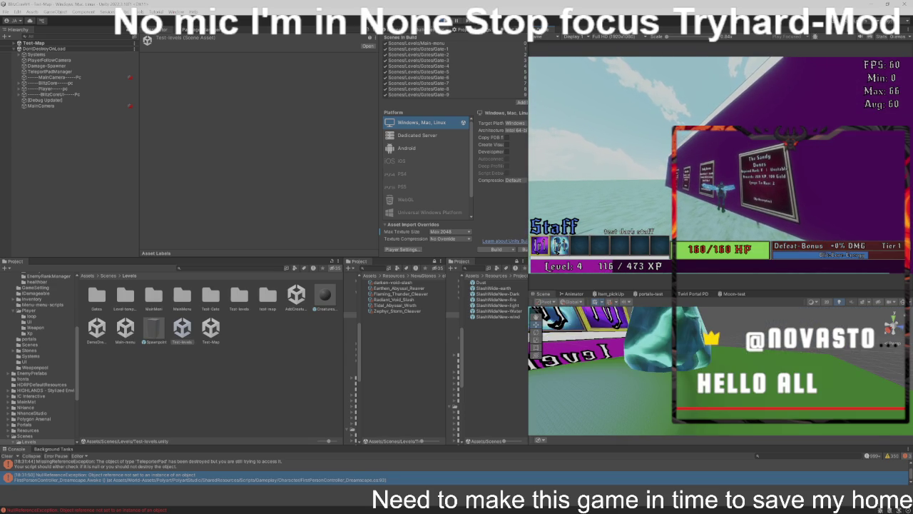
{"action": "key", "text": "shift+space"}
{"action": "left_click", "coordinate": [82, 37]}
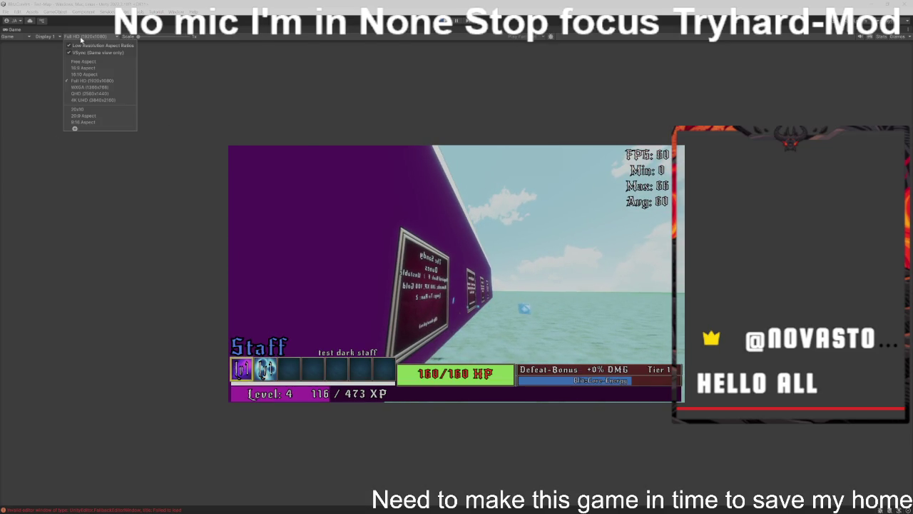
Step: Run the Game view at QHD 2560x1440, test weapon switching and the upgrade panel, then stop play
{"action": "left_click", "coordinate": [85, 93]}
{"action": "mouse_move", "coordinate": [139, 41]}
{"action": "left_mouse_down"}
{"action": "mouse_move", "coordinate": [153, 40]}
{"action": "mouse_move", "coordinate": [145, 40]}
{"action": "left_mouse_up"}
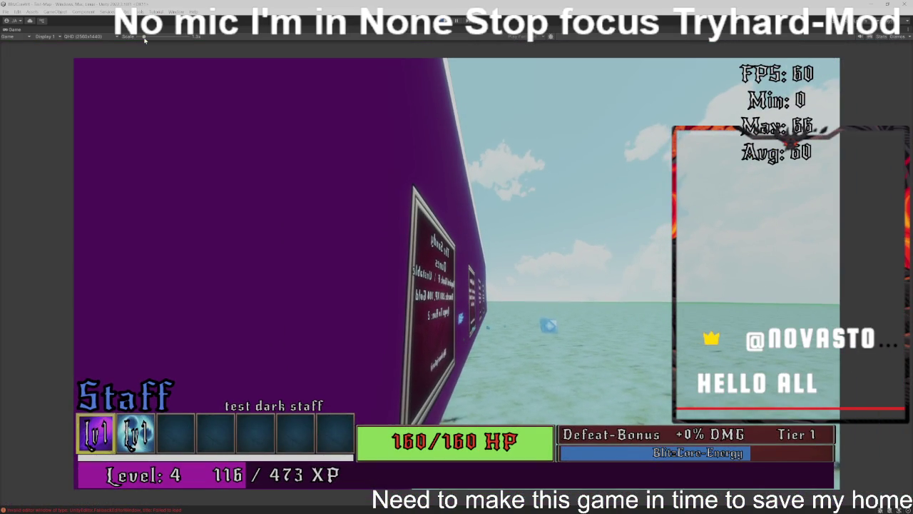
{"action": "key", "text": "2"}
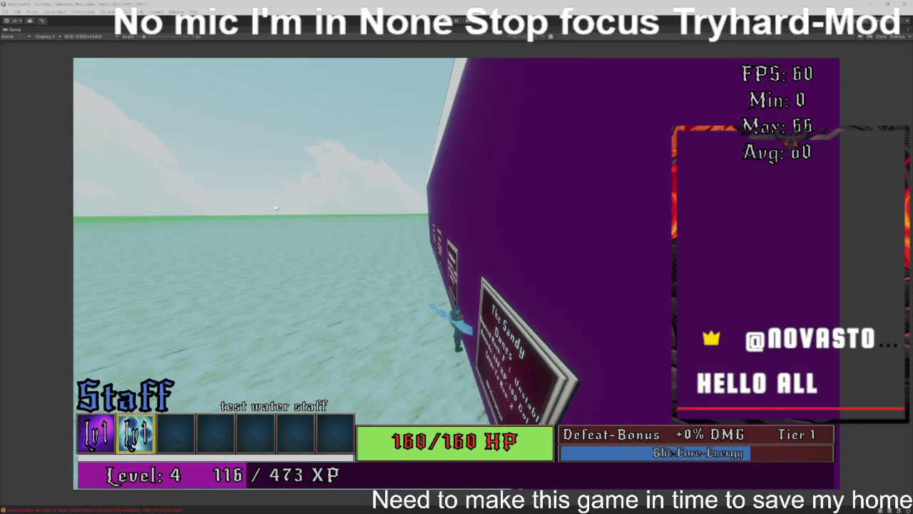
{"action": "key", "text": "1"}
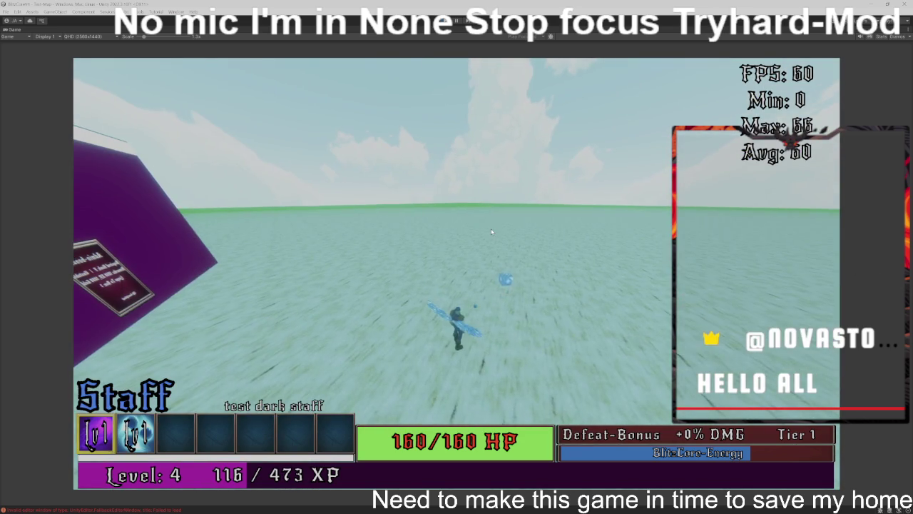
{"action": "key", "text": "Tab"}
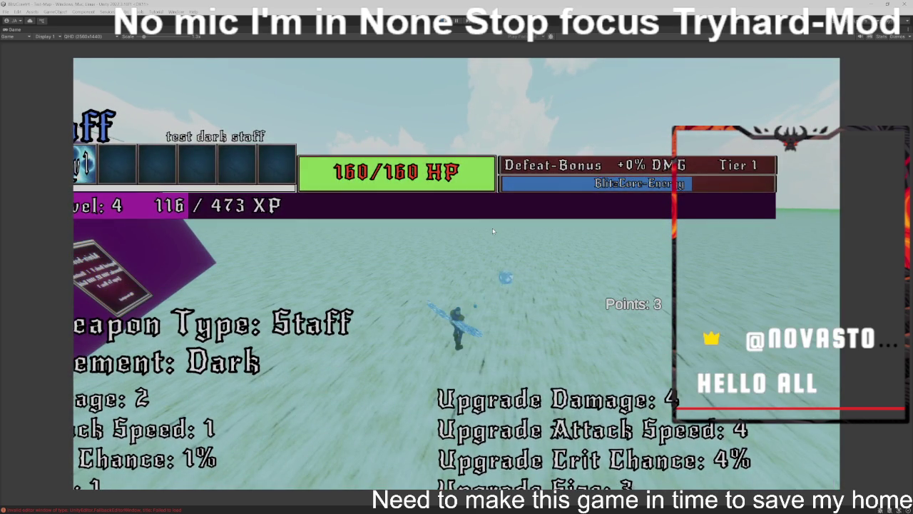
{"action": "key", "text": "Tab"}
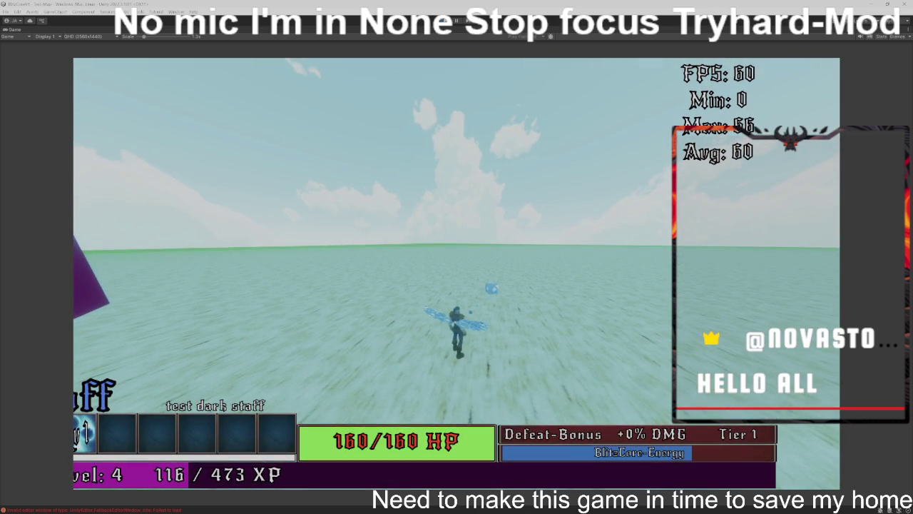
{"action": "key", "text": "ctrl+p"}
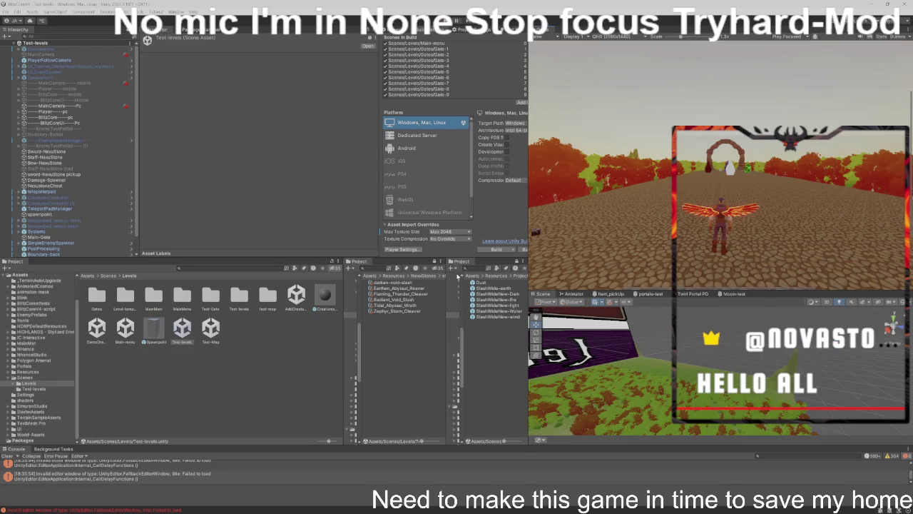
{"action": "left_click", "coordinate": [615, 37]}
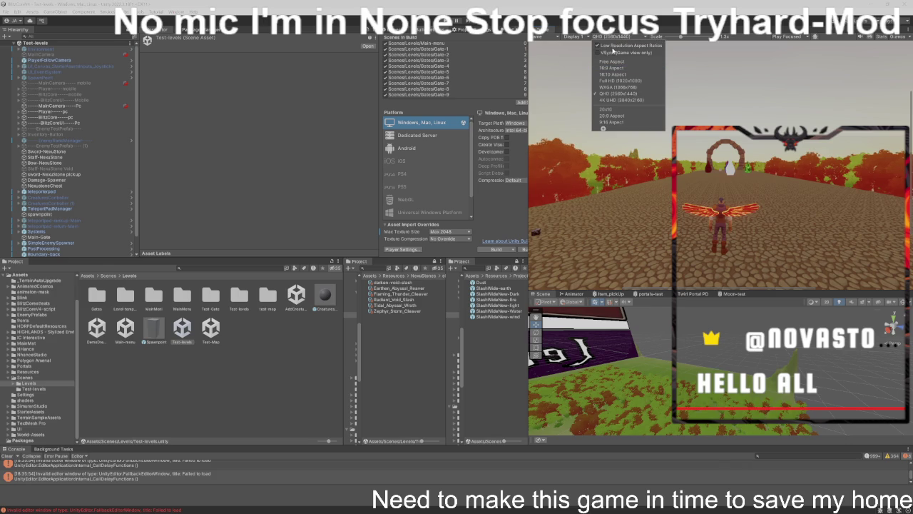
{"action": "left_click", "coordinate": [614, 46]}
{"action": "left_click", "coordinate": [617, 47]}
{"action": "left_click", "coordinate": [575, 99]}
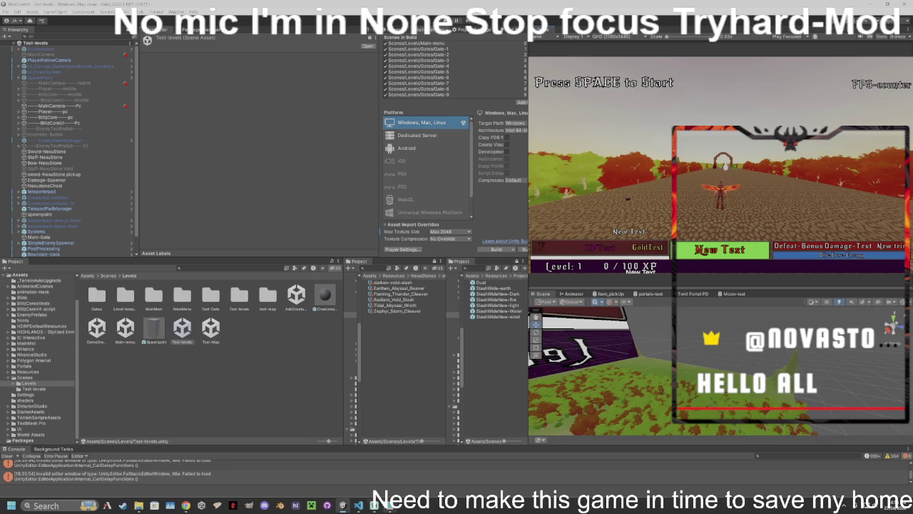
Step: Bring the bug notes in front of Unity and select the two old top lines
{"action": "left_click", "coordinate": [391, 508]}
{"action": "left_click_drag", "start_coordinate": [508, 338], "coordinate": [116, 307]}
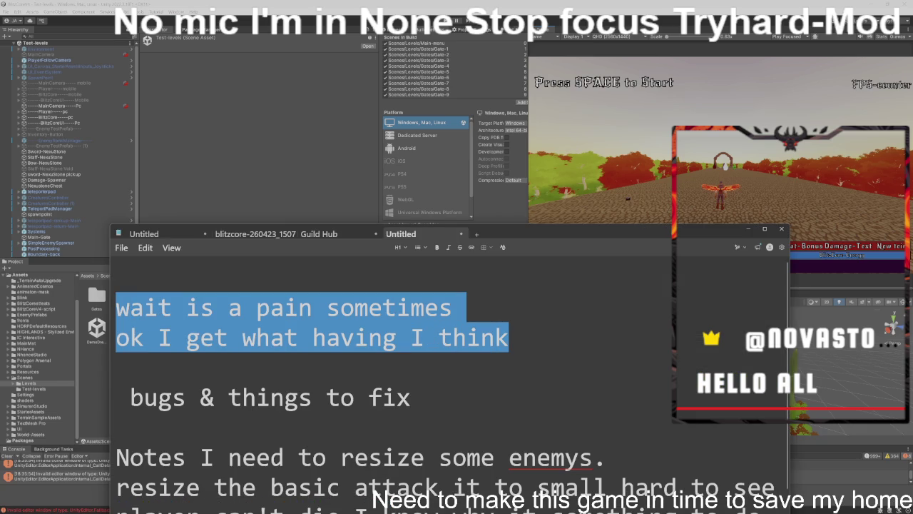
Step: Replace the old lines with 'first thing first lets see if the player can die or not befor it was not working right'
{"action": "key", "text": "BackSpace"}
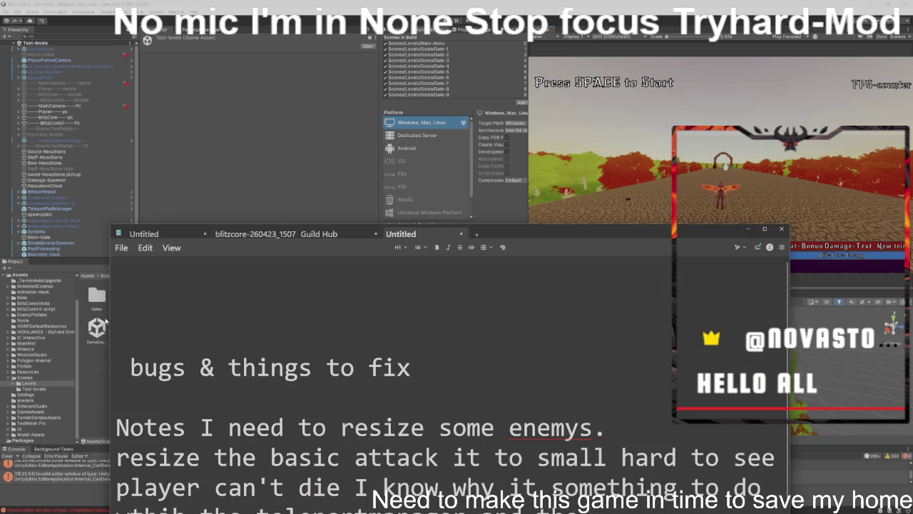
{"action": "type", "text": "firs"}
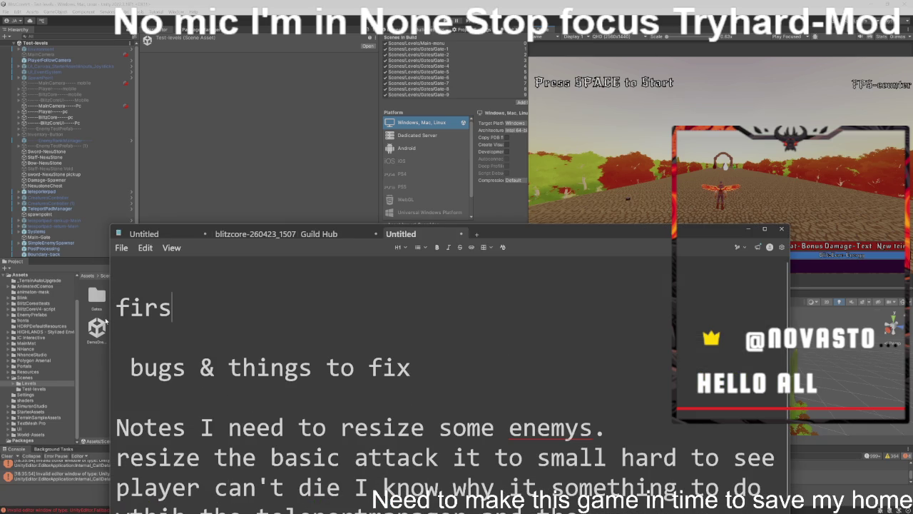
{"action": "type", "text": "t fi"}
{"action": "key", "text": "BackSpace"}
{"action": "key", "text": "BackSpace"}
{"action": "key", "text": "BackSpace"}
{"action": "type", "text": "thing"}
{"action": "type", "text": " fi"}
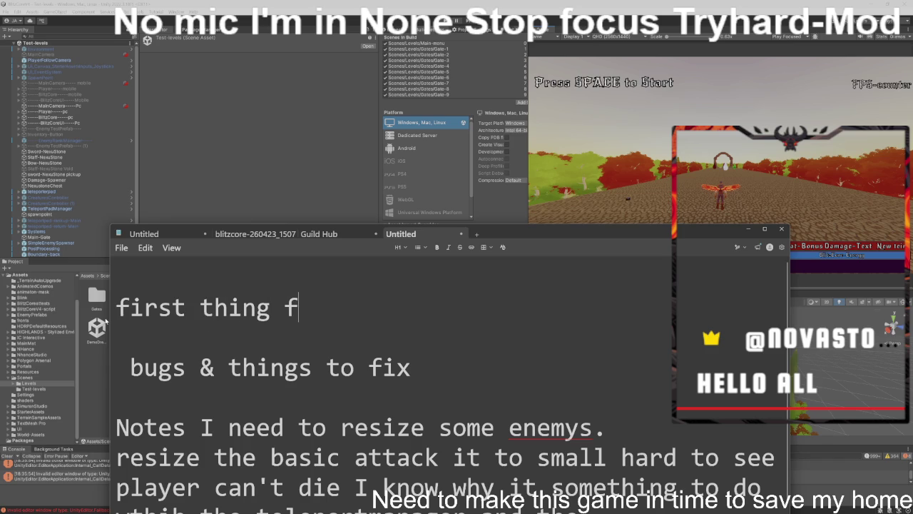
{"action": "type", "text": "rst "}
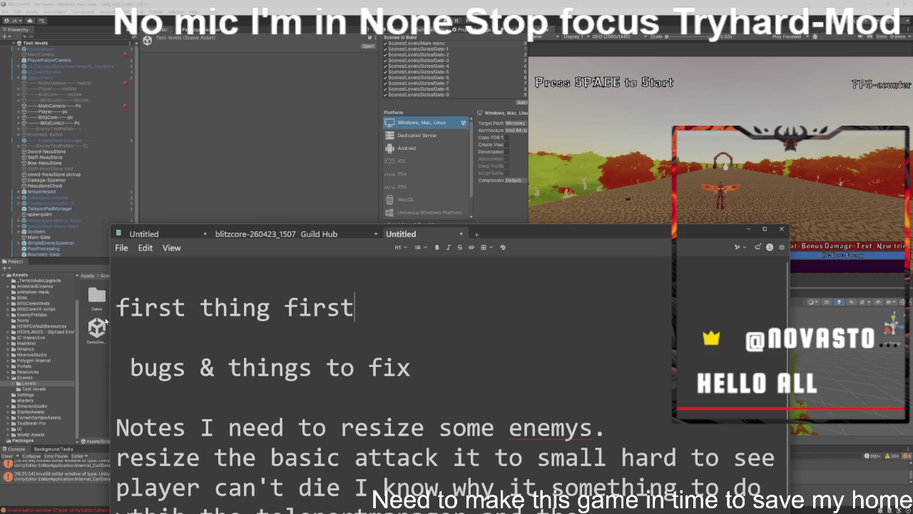
{"action": "type", "text": "lets "}
{"action": "type", "text": "see "}
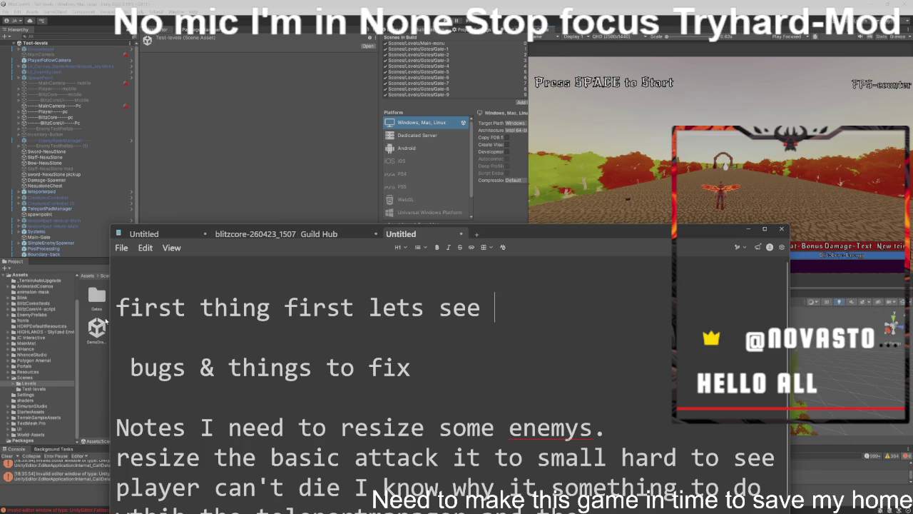
{"action": "type", "text": "if the pla"}
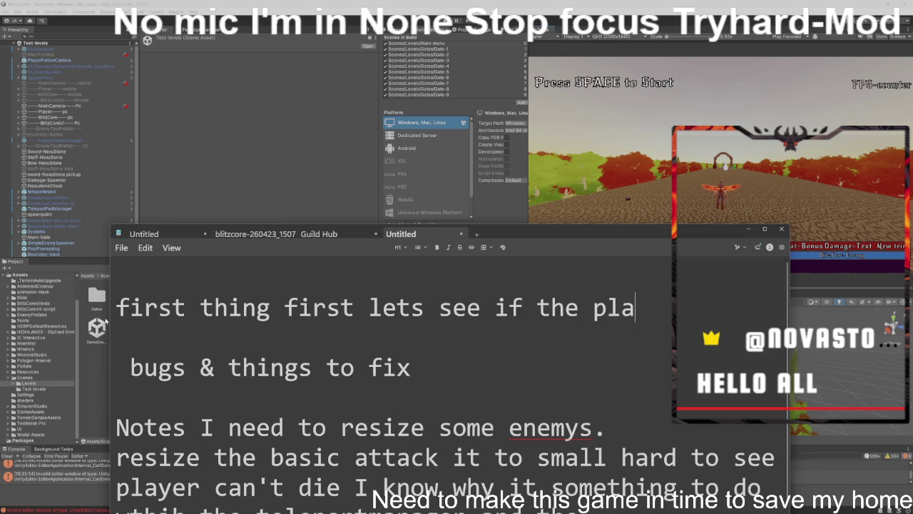
{"action": "type", "text": "yer can "}
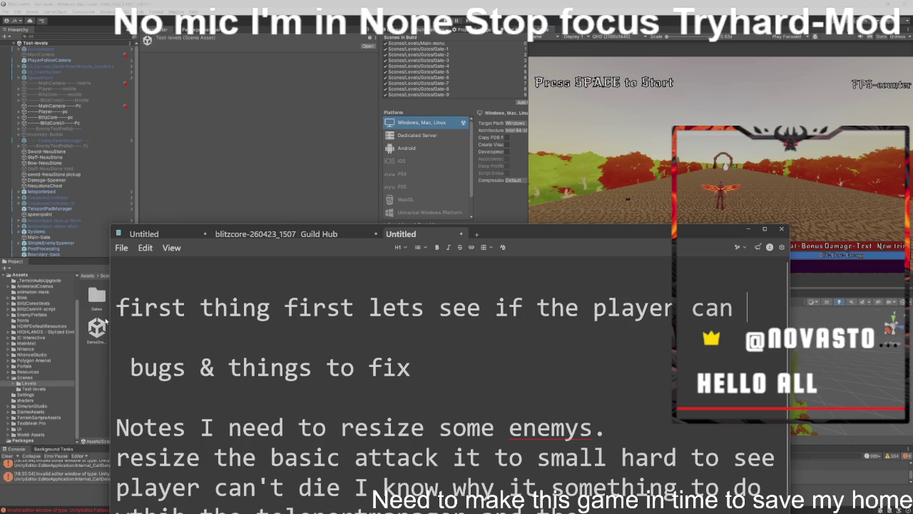
{"action": "type", "text": "die or"}
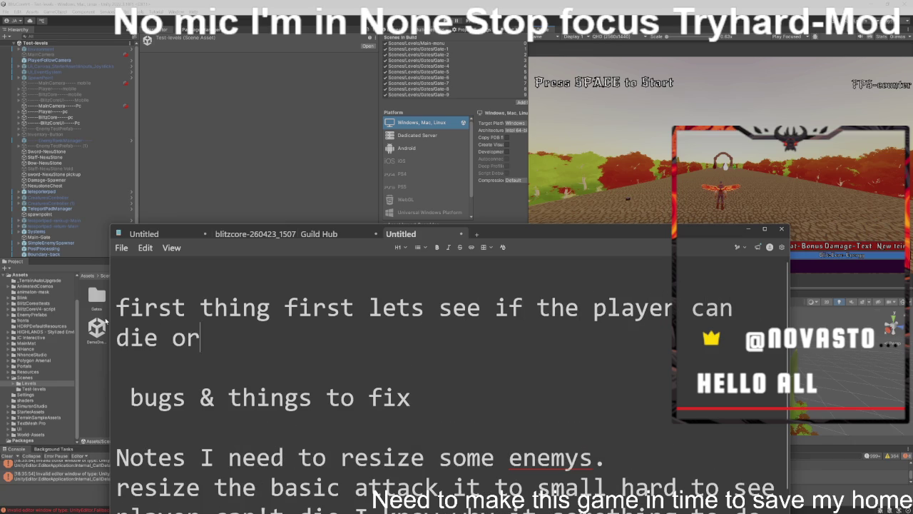
{"action": "type", "text": " not b"}
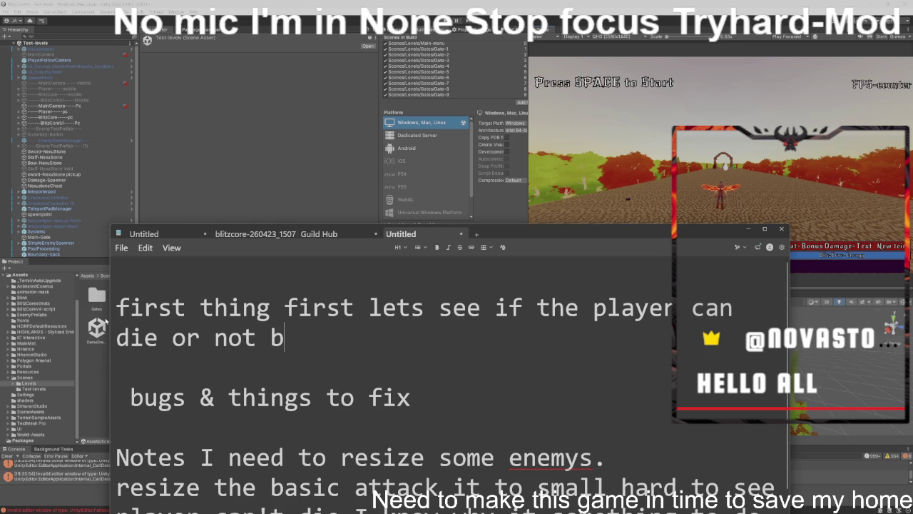
{"action": "type", "text": "efor i"}
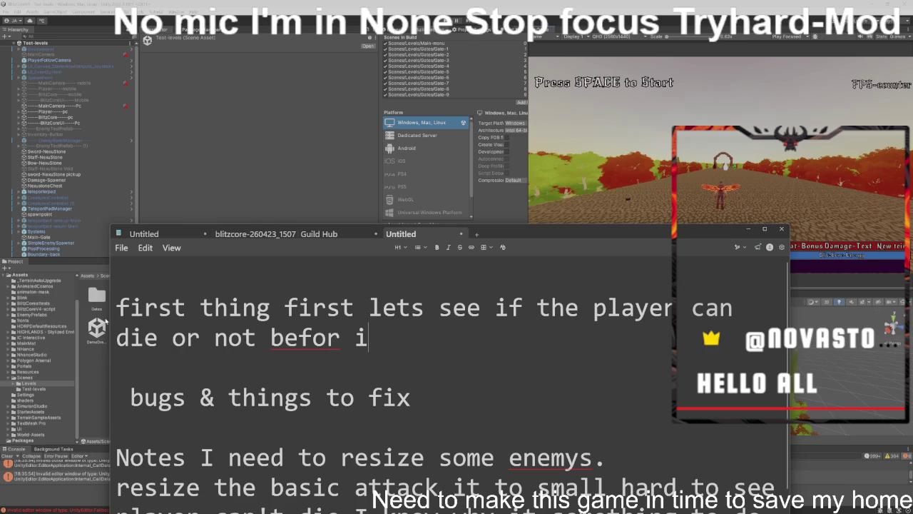
{"action": "type", "text": "t was not "}
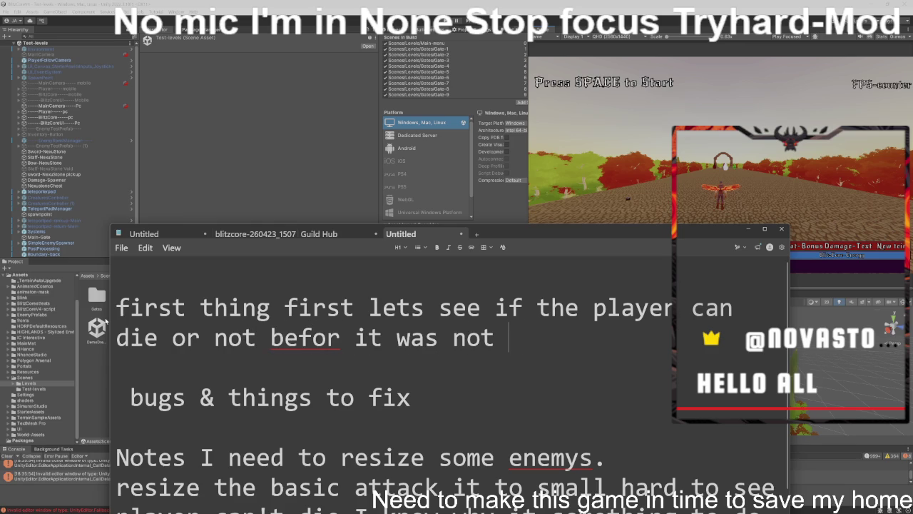
{"action": "type", "text": "working right"}
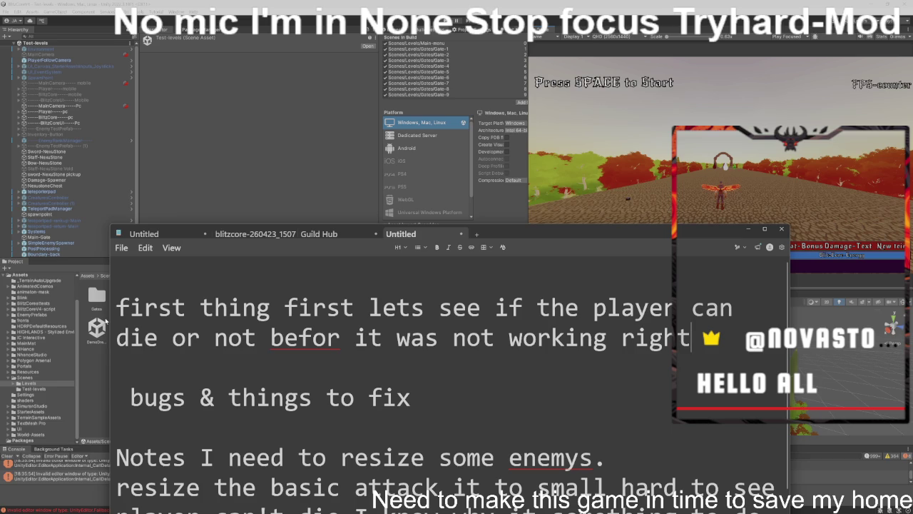
{"action": "left_click", "coordinate": [571, 190]}
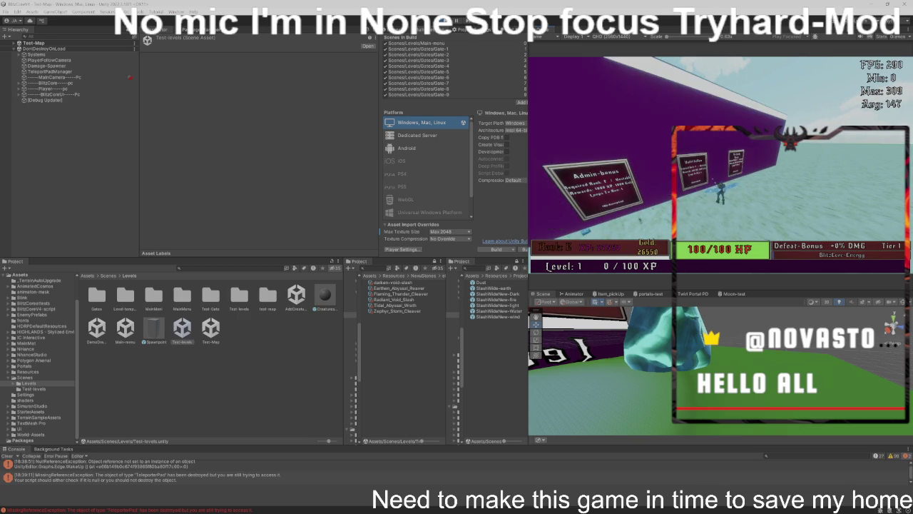
Step: Start Level 1 with Space during a quick play-mode test
{"action": "key", "text": "space"}
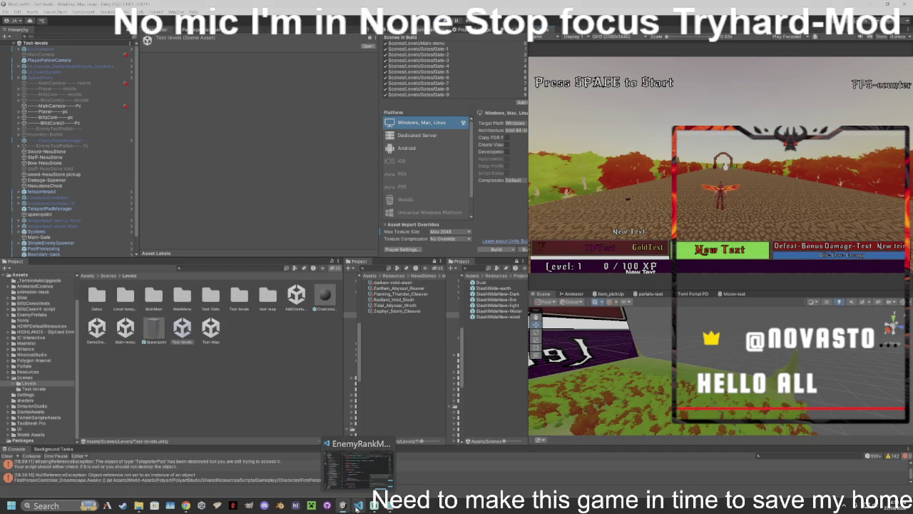
Step: Bring up the blitzcorev4-Main folder window and run BlitzCoreV4.exe
{"action": "mouse_move", "coordinate": [185, 505]}
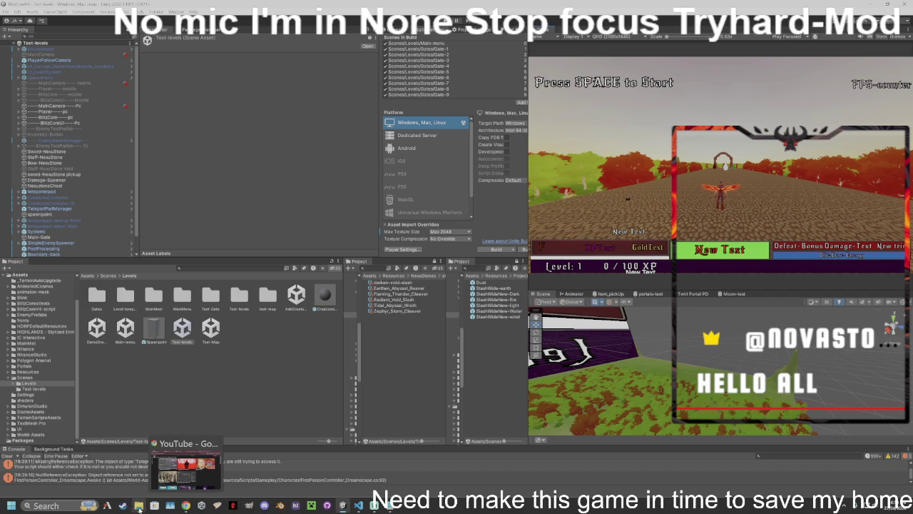
{"action": "left_click", "coordinate": [138, 505]}
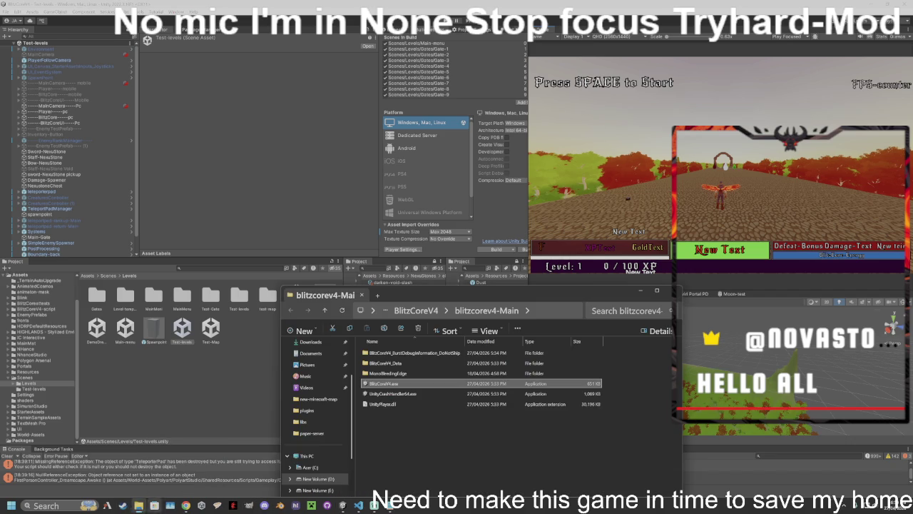
{"action": "double_click", "coordinate": [405, 383]}
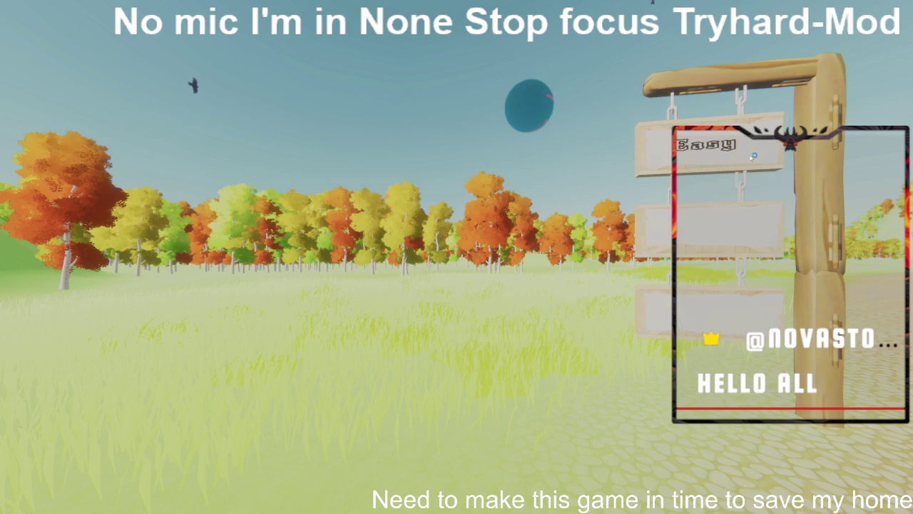
Step: Start an Easy run, go through the portal and enter the Rocky Burrow dungeon
{"action": "left_click", "coordinate": [753, 156]}
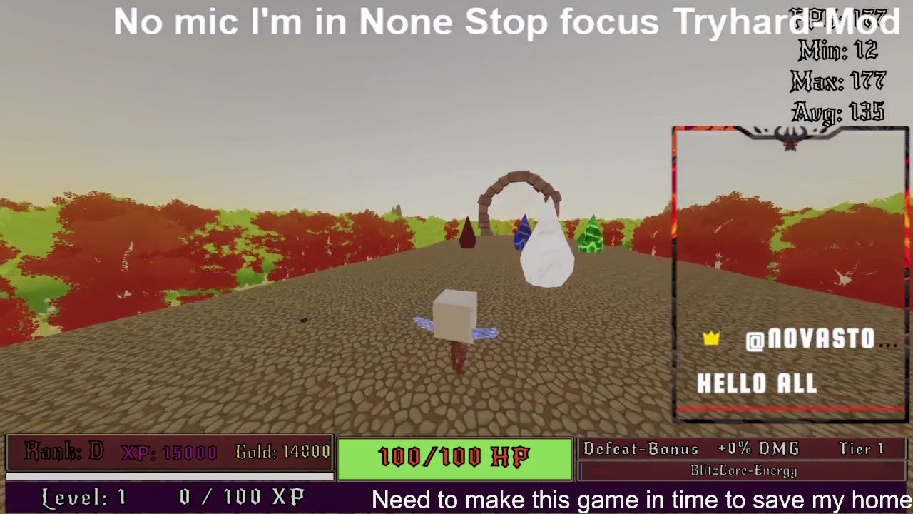
{"action": "key", "text": "w"}
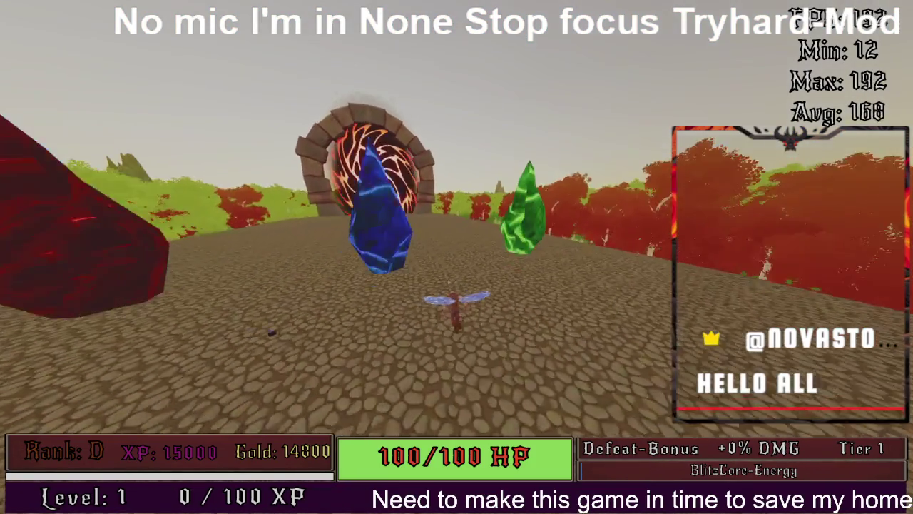
{"action": "key", "text": "w"}
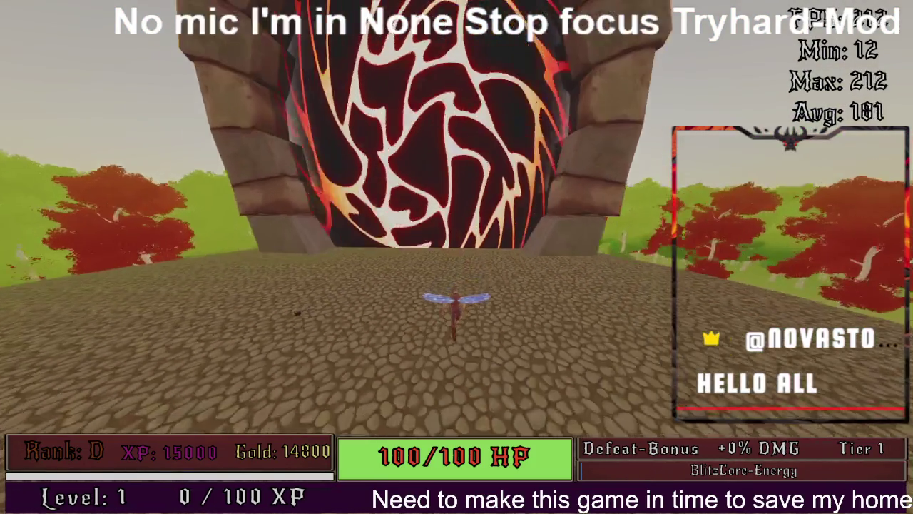
{"action": "key", "text": "w"}
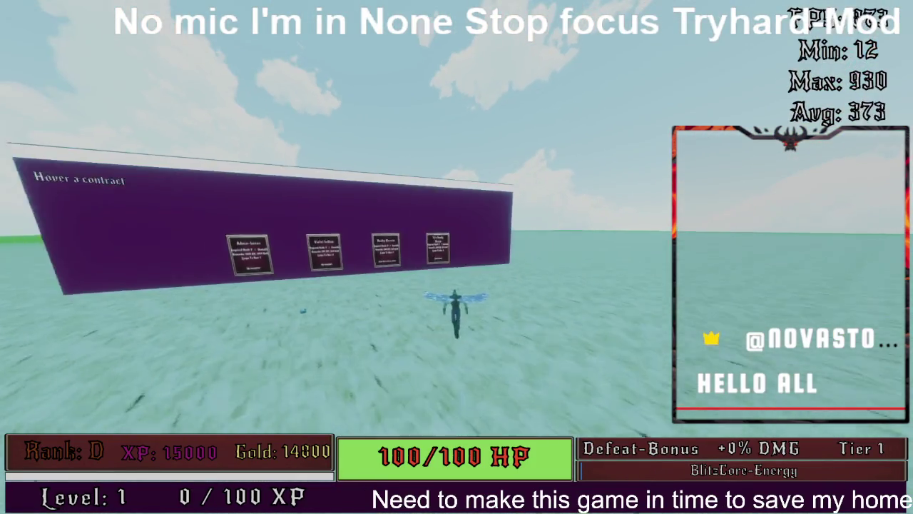
{"action": "key", "text": "w"}
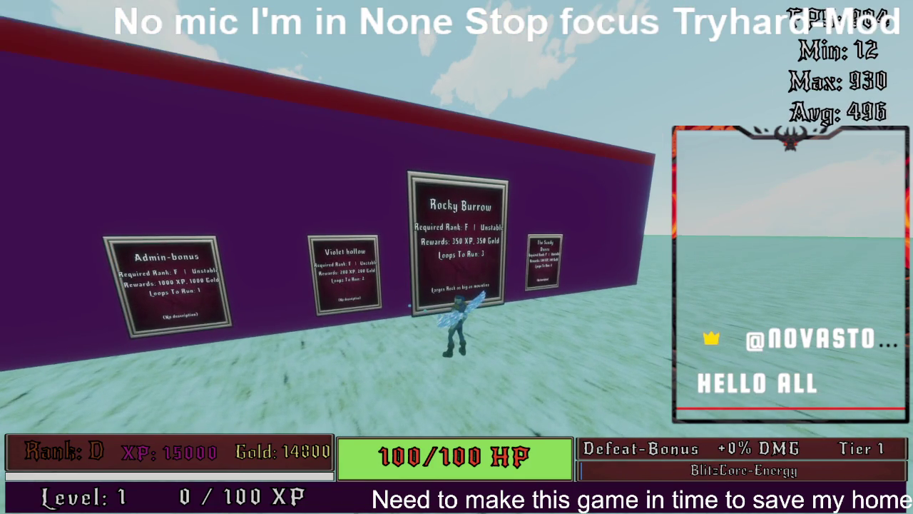
Step: Start the first wave and fight the minions into Level 2, dropping to 1/100 HP
{"action": "key", "text": "space"}
{"action": "key", "text": "w"}
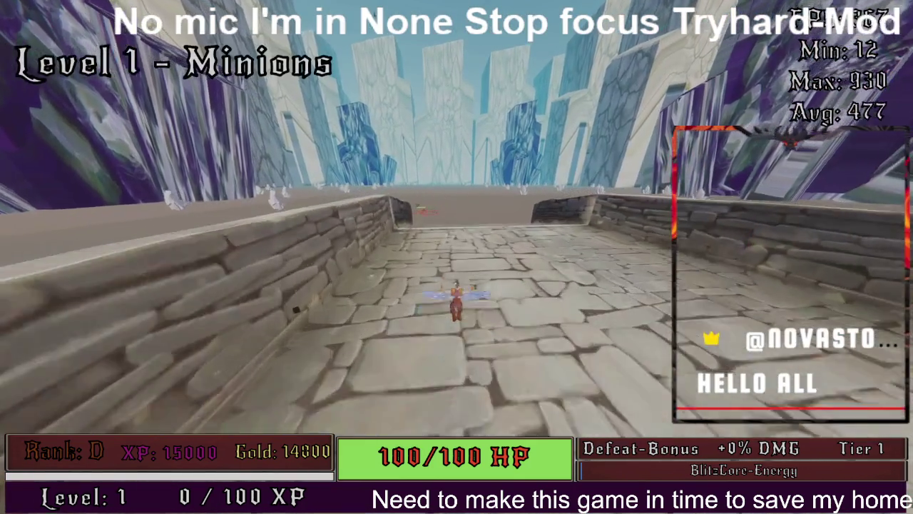
{"action": "key", "text": "w"}
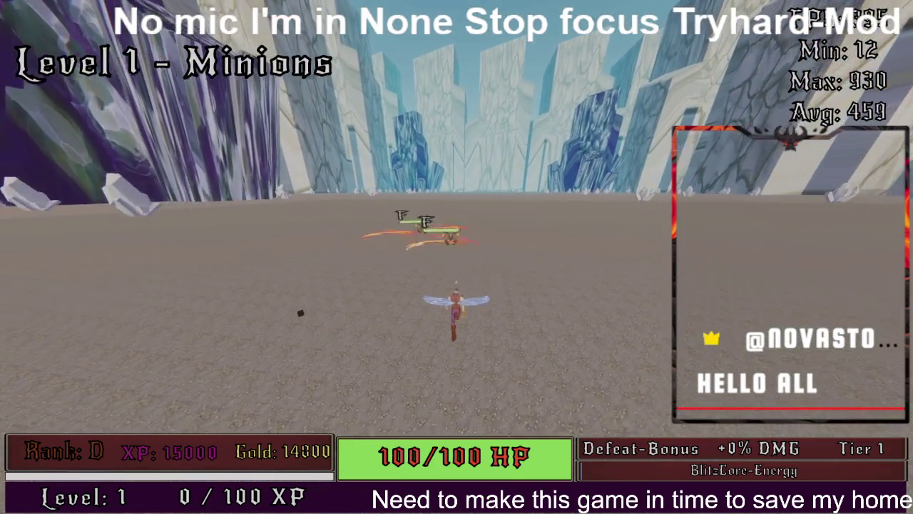
{"action": "key", "text": "w"}
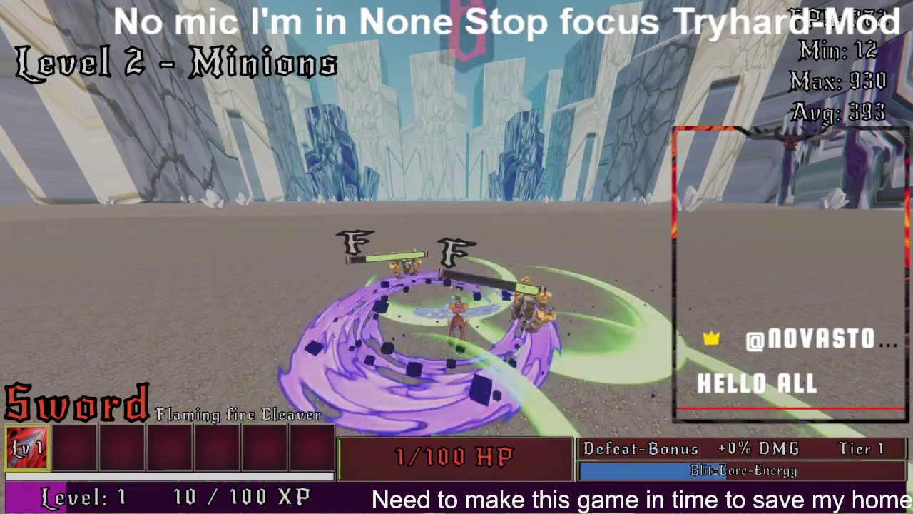
Step: Minimize the BlitzCoreV4 game from the taskbar and bring the Unity editor forward
{"action": "key", "text": "super"}
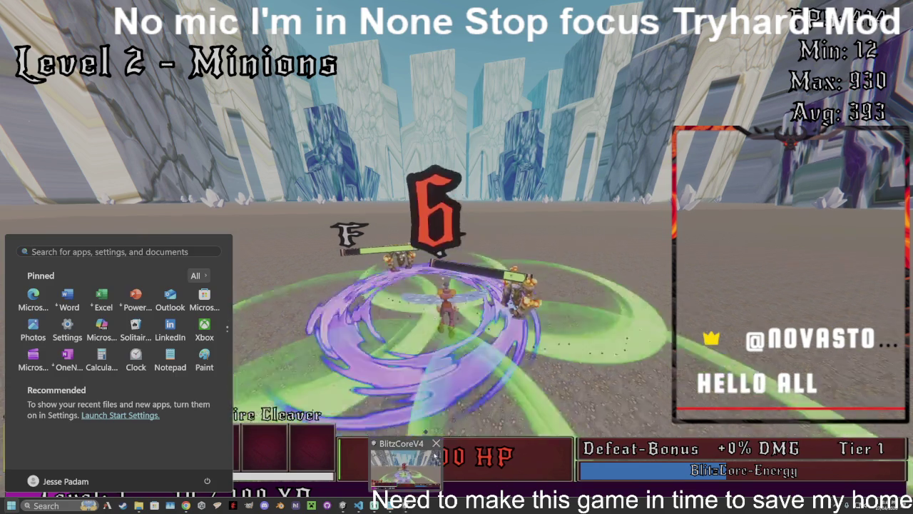
{"action": "left_click", "coordinate": [362, 505]}
{"action": "left_click", "coordinate": [621, 192]}
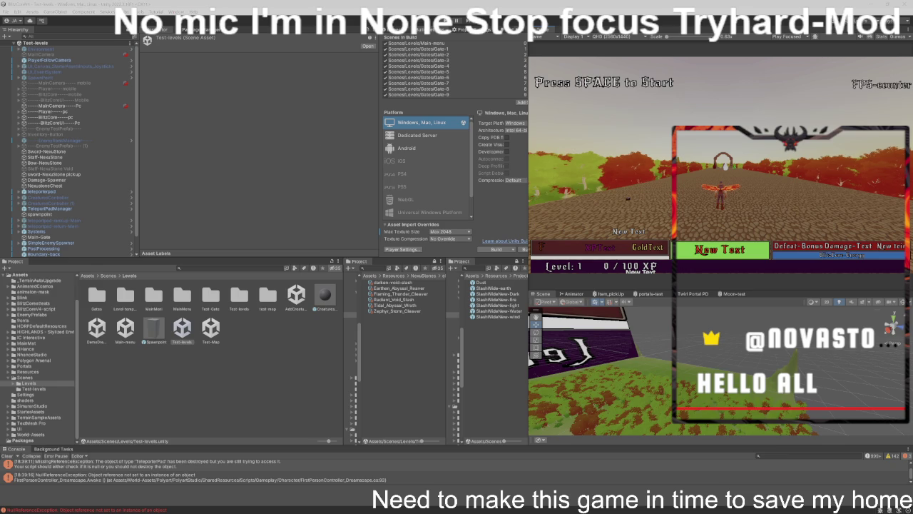
Step: Restore the Unity editor and inspect the Player and BlitzCoreUI objects' components
{"action": "key", "text": "super+d"}
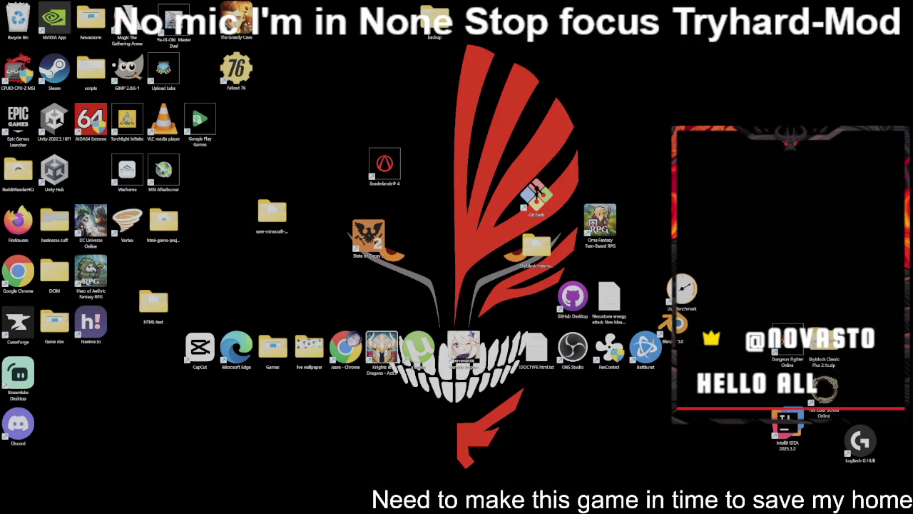
{"action": "key", "text": "super+d"}
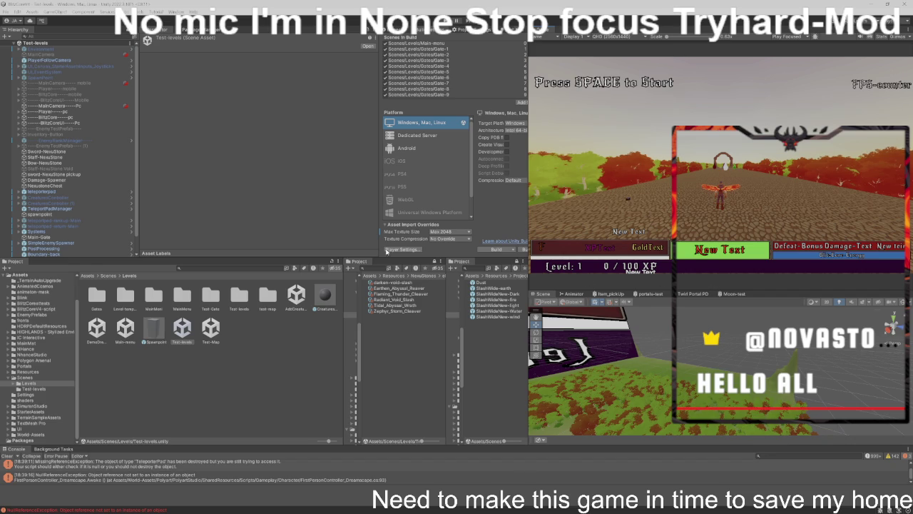
{"action": "scroll", "coordinate": [70, 110], "scroll_direction": "down", "scroll_amount": 1}
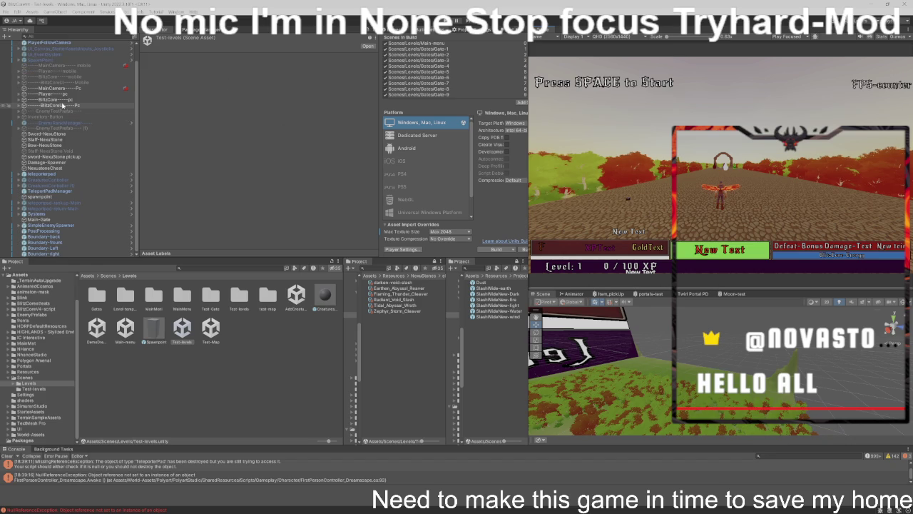
{"action": "left_click", "coordinate": [57, 94]}
{"action": "scroll", "coordinate": [257, 132], "scroll_direction": "down", "scroll_amount": 8}
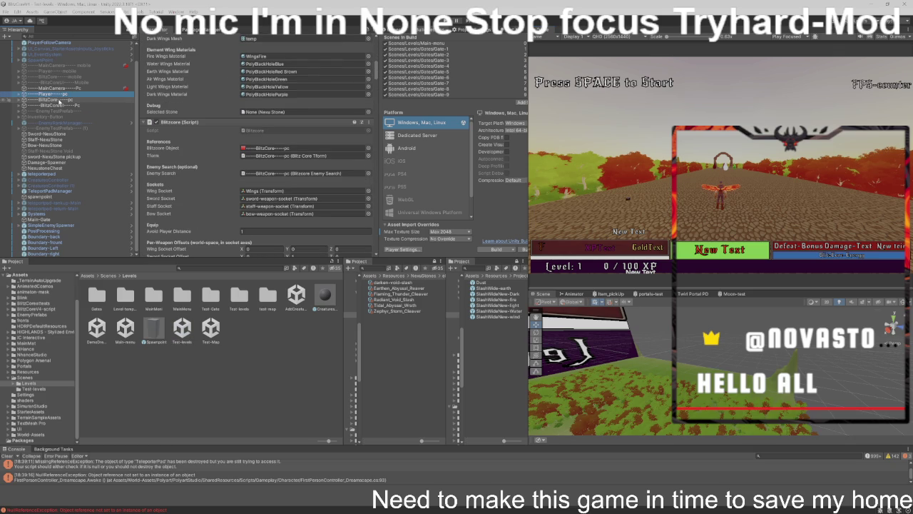
{"action": "left_click", "coordinate": [60, 105]}
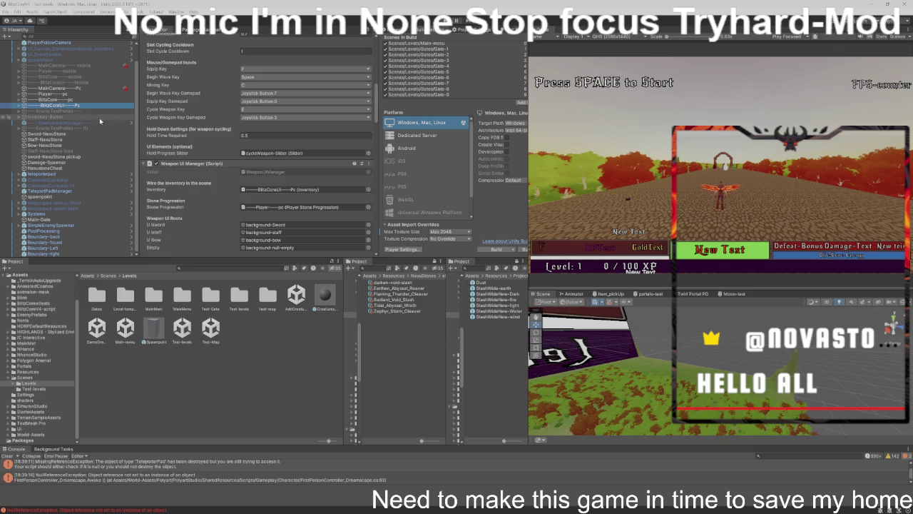
{"action": "scroll", "coordinate": [169, 142], "scroll_direction": "down", "scroll_amount": 3}
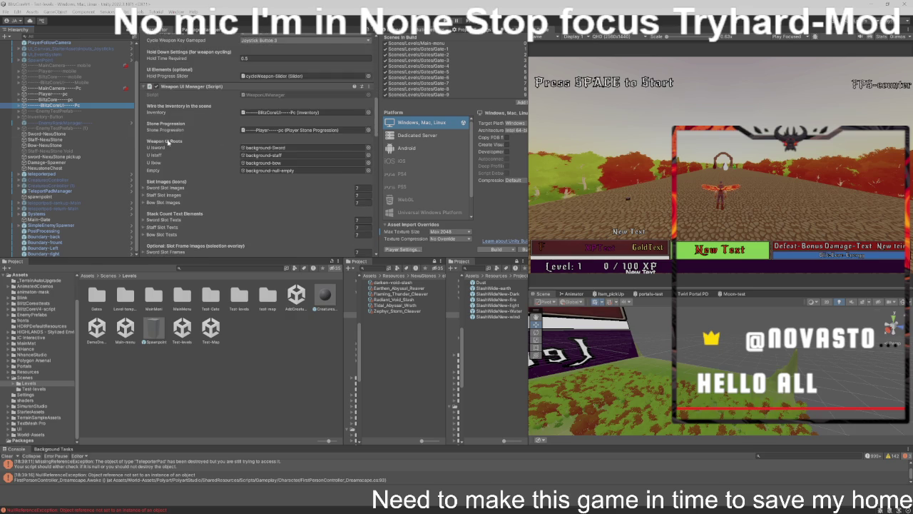
{"action": "scroll", "coordinate": [279, 152], "scroll_direction": "down", "scroll_amount": 10}
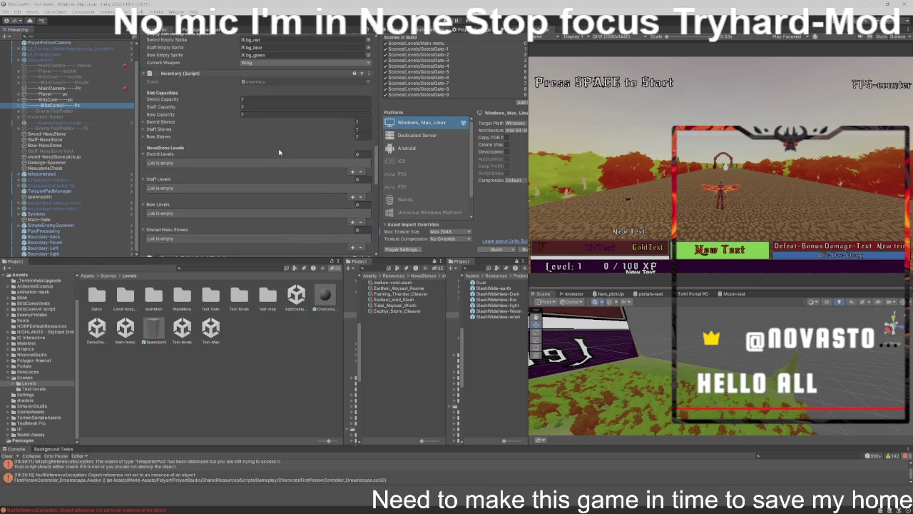
{"action": "scroll", "coordinate": [329, 143], "scroll_direction": "down", "scroll_amount": 10}
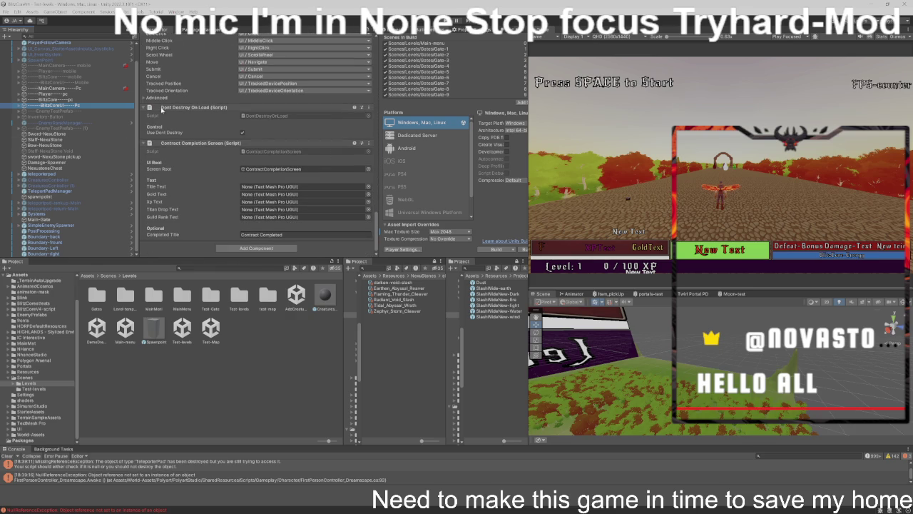
Step: Expand BlitzCoreUI > Canvas > InventorySystem and inspect the Health-HP slider
{"action": "left_click", "coordinate": [19, 106]}
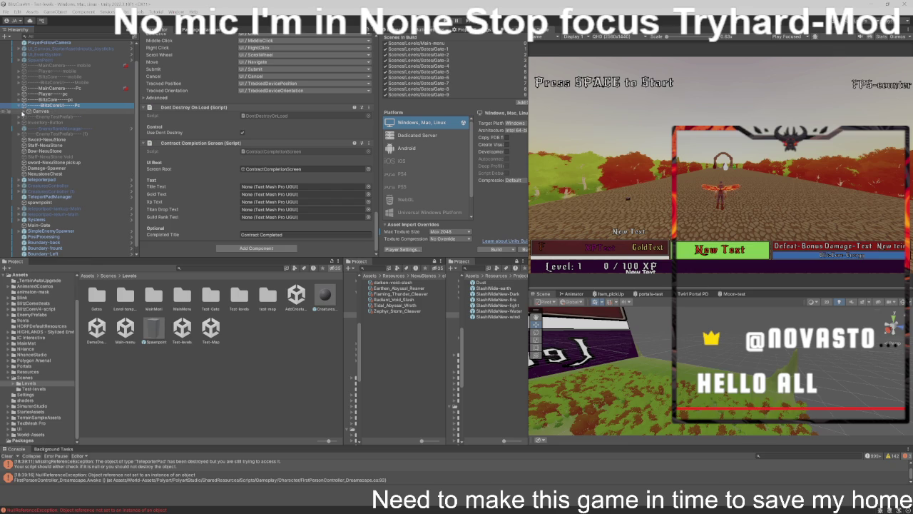
{"action": "left_click", "coordinate": [24, 112]}
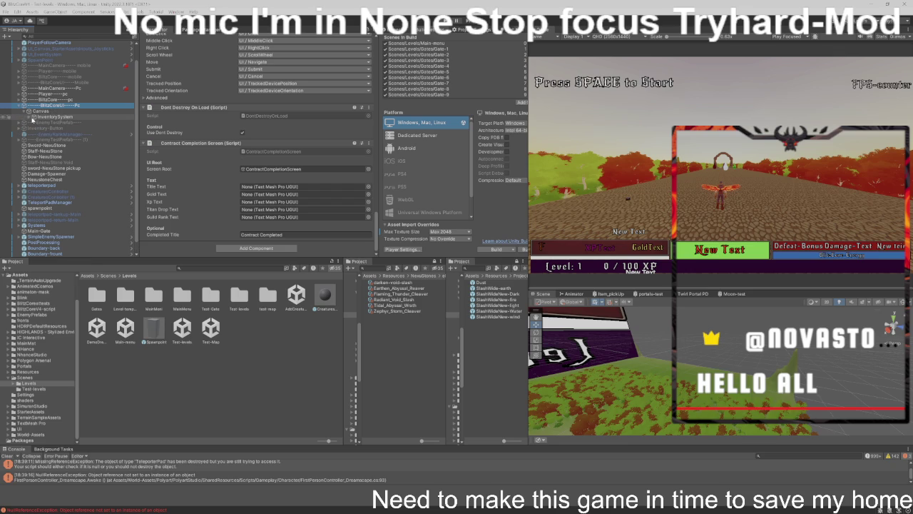
{"action": "left_click", "coordinate": [29, 118]}
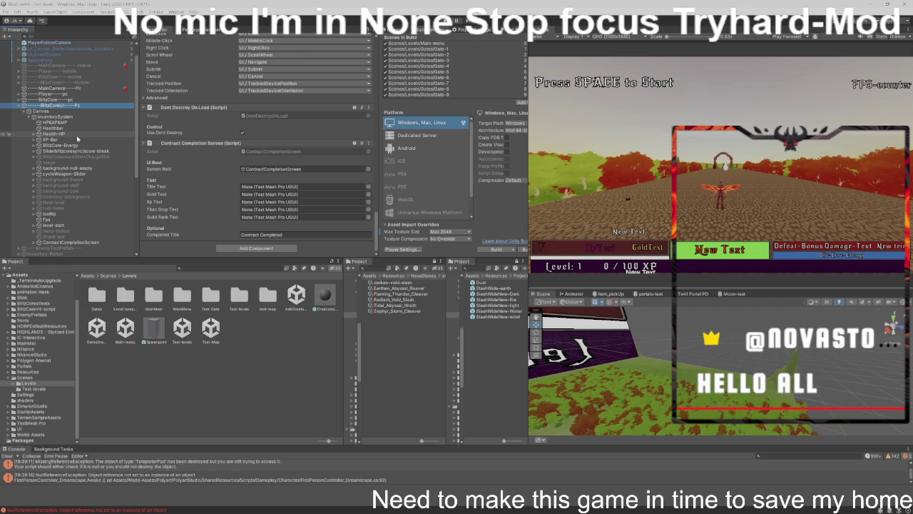
{"action": "left_click", "coordinate": [78, 135]}
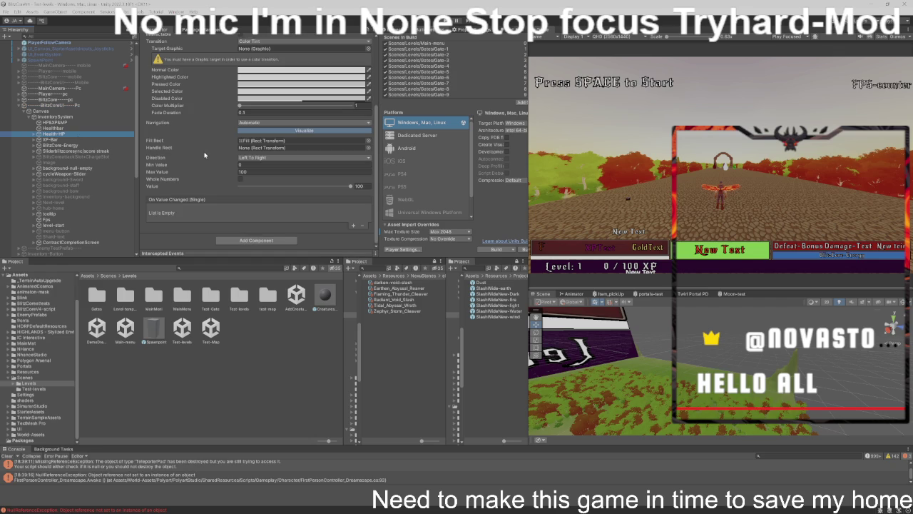
{"action": "scroll", "coordinate": [207, 152], "scroll_direction": "up", "scroll_amount": 5}
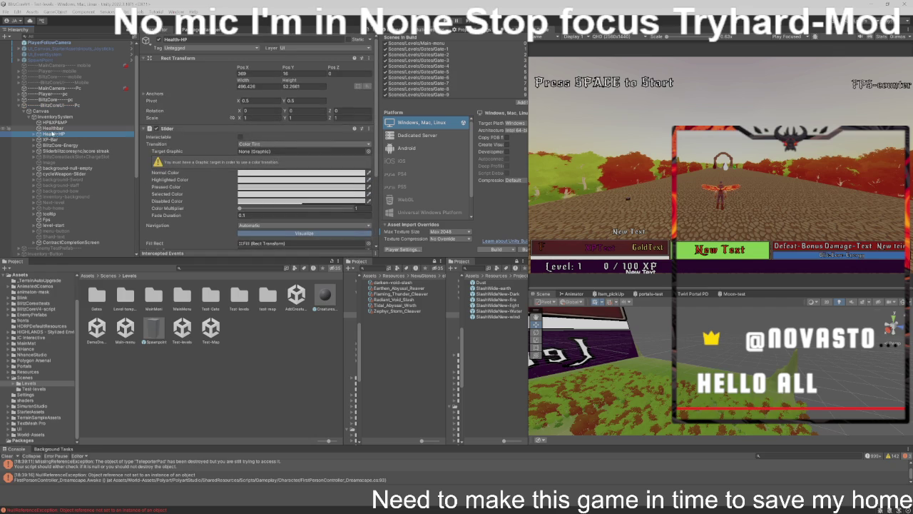
Step: On Player-pc, locate the Player Health System's Health Text and Teleport Pad Manager references
{"action": "left_click", "coordinate": [57, 94]}
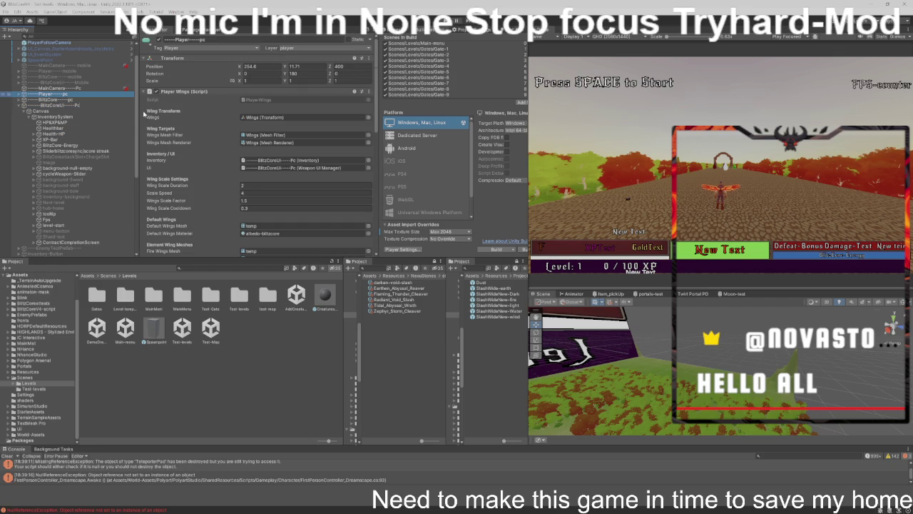
{"action": "scroll", "coordinate": [184, 123], "scroll_direction": "down", "scroll_amount": 3}
{"action": "scroll", "coordinate": [184, 123], "scroll_direction": "down", "scroll_amount": 5}
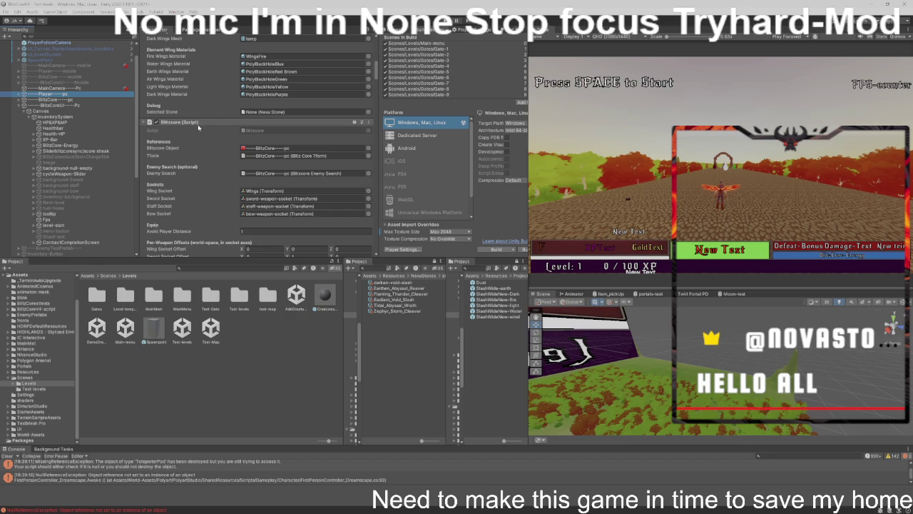
{"action": "scroll", "coordinate": [198, 124], "scroll_direction": "down", "scroll_amount": 3}
{"action": "scroll", "coordinate": [234, 158], "scroll_direction": "down", "scroll_amount": 6}
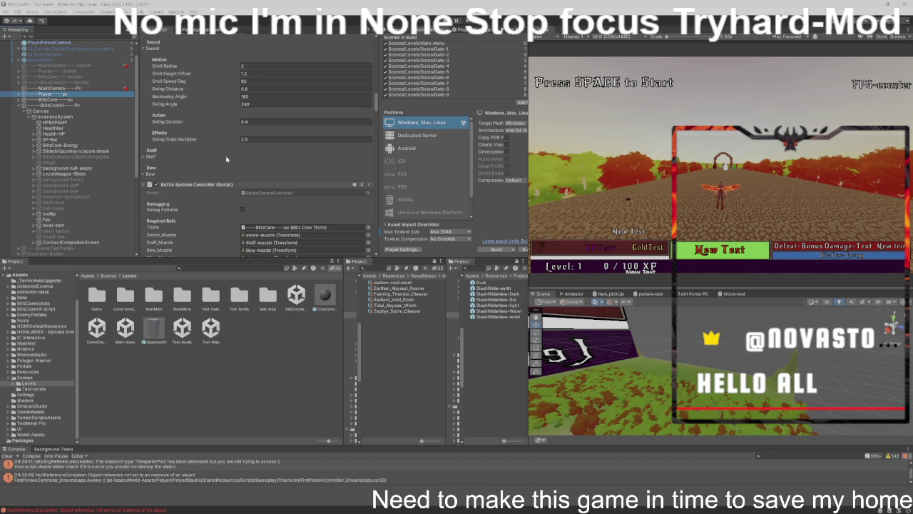
{"action": "scroll", "coordinate": [228, 160], "scroll_direction": "down", "scroll_amount": 6}
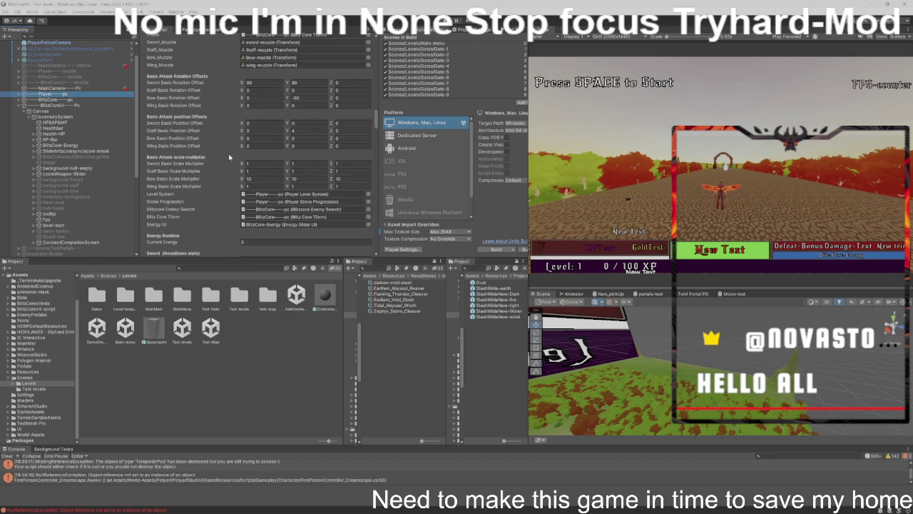
{"action": "scroll", "coordinate": [229, 157], "scroll_direction": "down", "scroll_amount": 3}
{"action": "scroll", "coordinate": [229, 153], "scroll_direction": "down", "scroll_amount": 4}
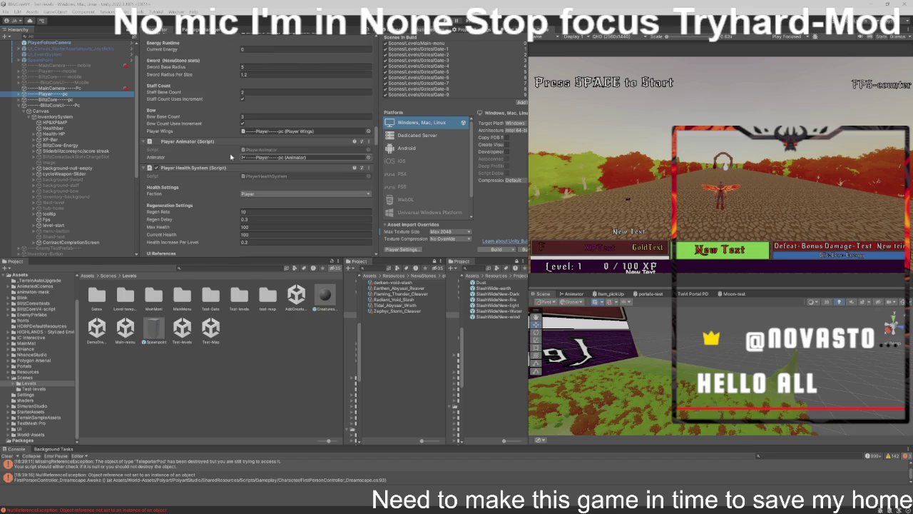
{"action": "scroll", "coordinate": [230, 153], "scroll_direction": "down", "scroll_amount": 3}
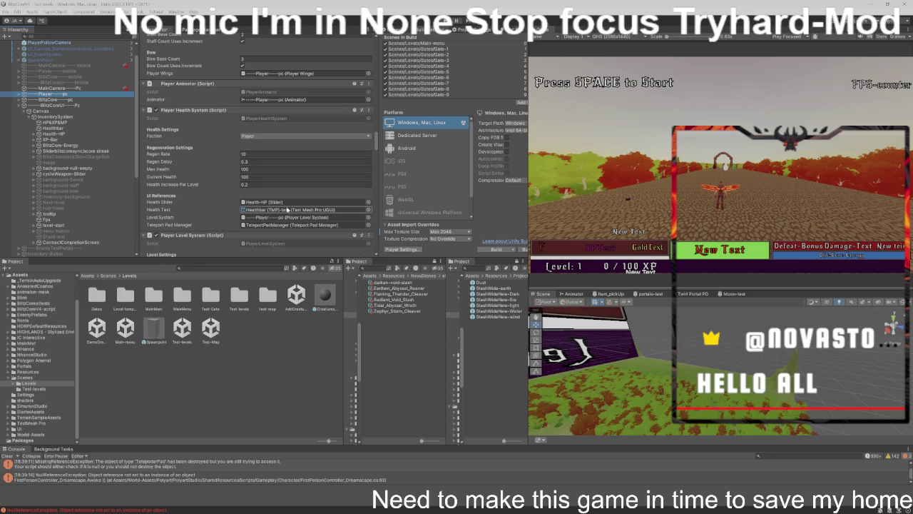
{"action": "left_click", "coordinate": [307, 210]}
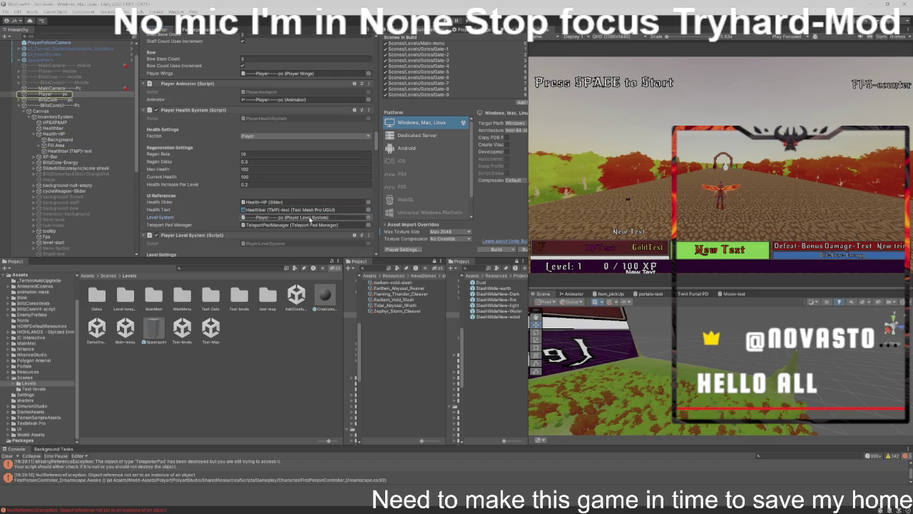
{"action": "left_click", "coordinate": [312, 224]}
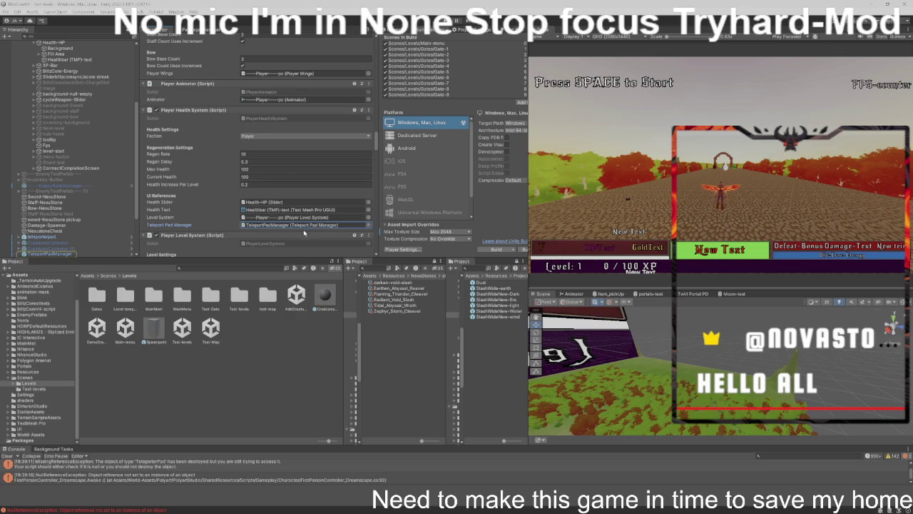
{"action": "scroll", "coordinate": [305, 234], "scroll_direction": "up", "scroll_amount": 2}
{"action": "scroll", "coordinate": [306, 236], "scroll_direction": "down", "scroll_amount": 3}
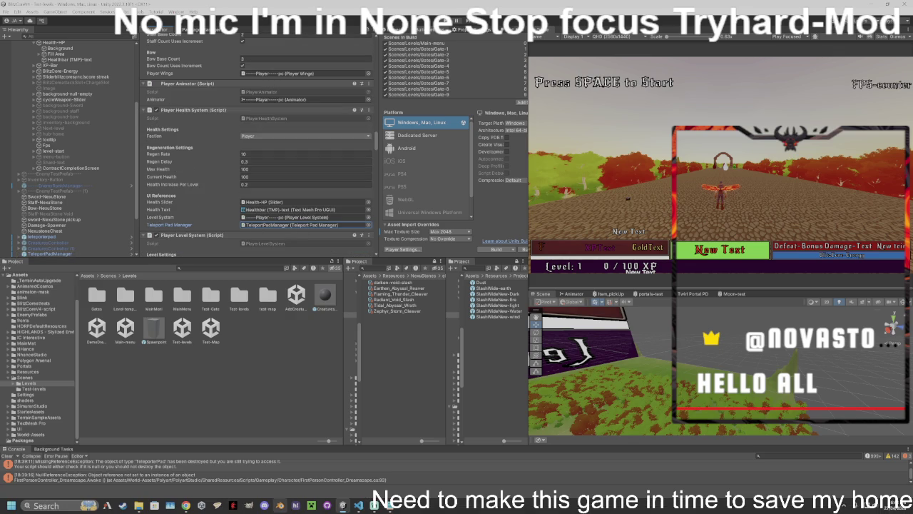
{"action": "key", "text": "alt+Tab"}
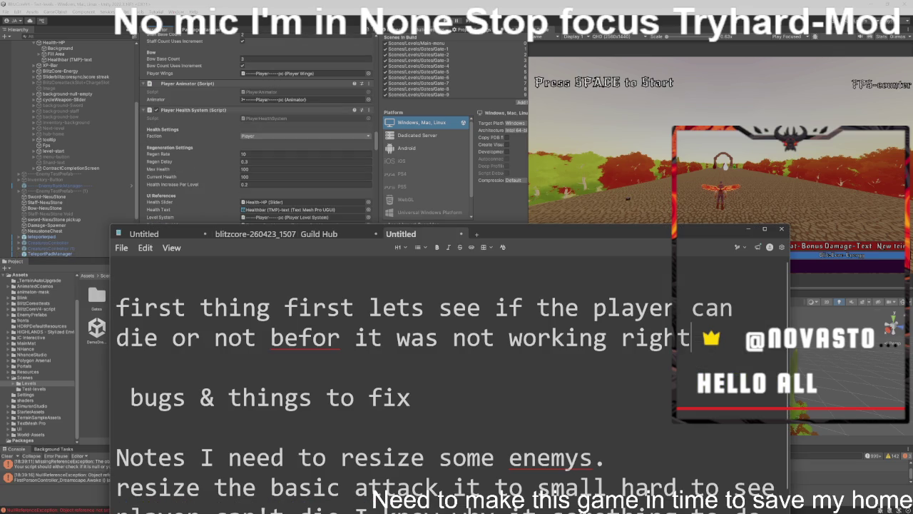
Step: Replace the first note line with one saying the teleportpadmanager wasn't fetched on scene change
{"action": "key", "text": "BackSpace"}
{"action": "key", "text": "BackSpace"}
{"action": "key", "text": "BackSpace"}
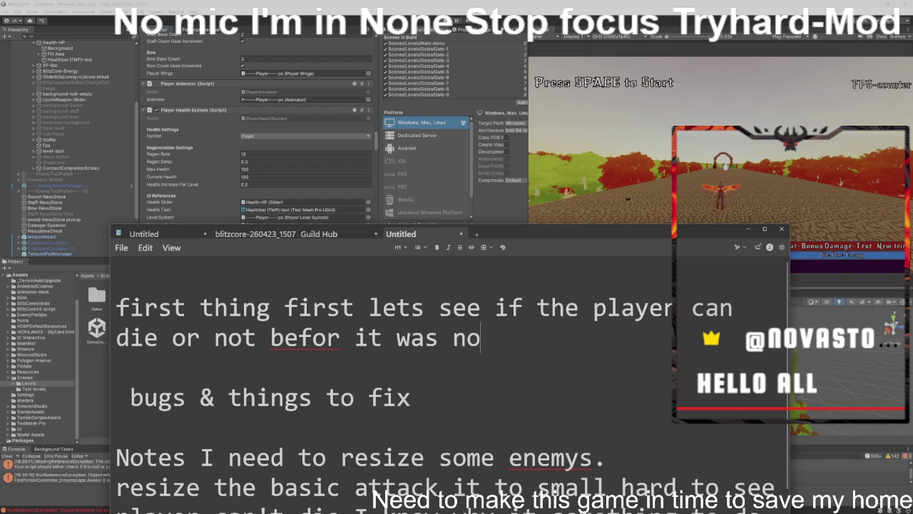
{"action": "key", "text": "BackSpace"}
{"action": "key", "text": "BackSpace"}
{"action": "key", "text": "BackSpace"}
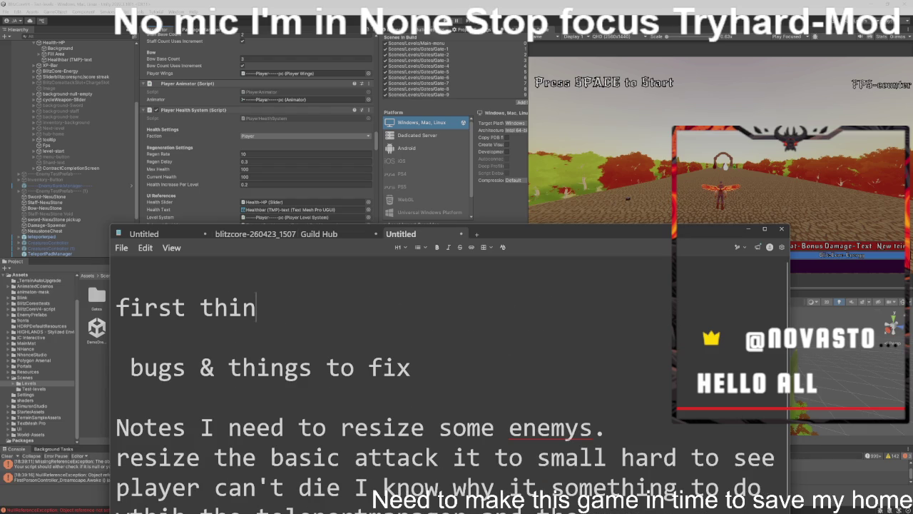
{"action": "type", "text": "ok I thin"}
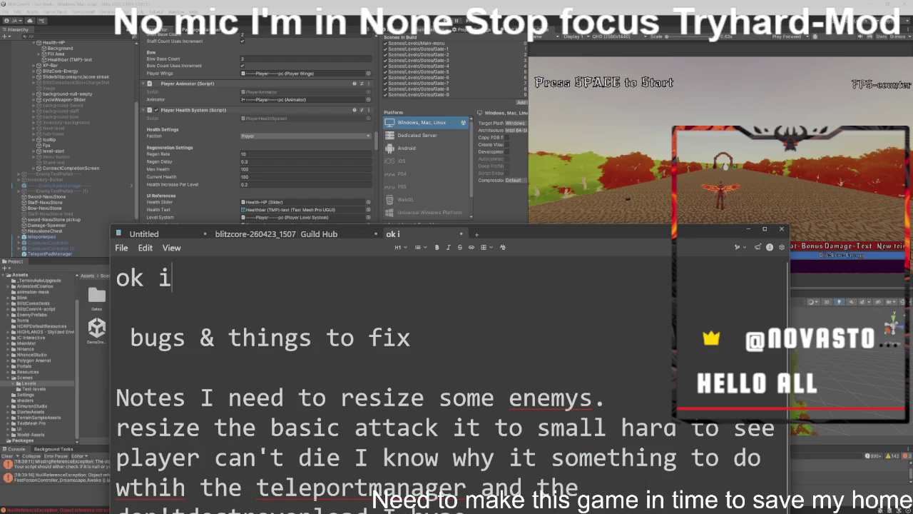
{"action": "type", "text": "k I "}
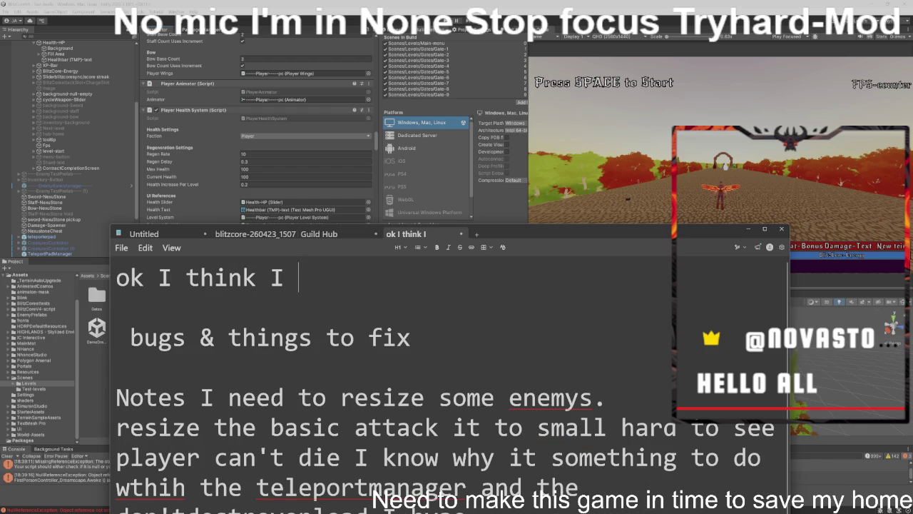
{"action": "type", "text": "foun"}
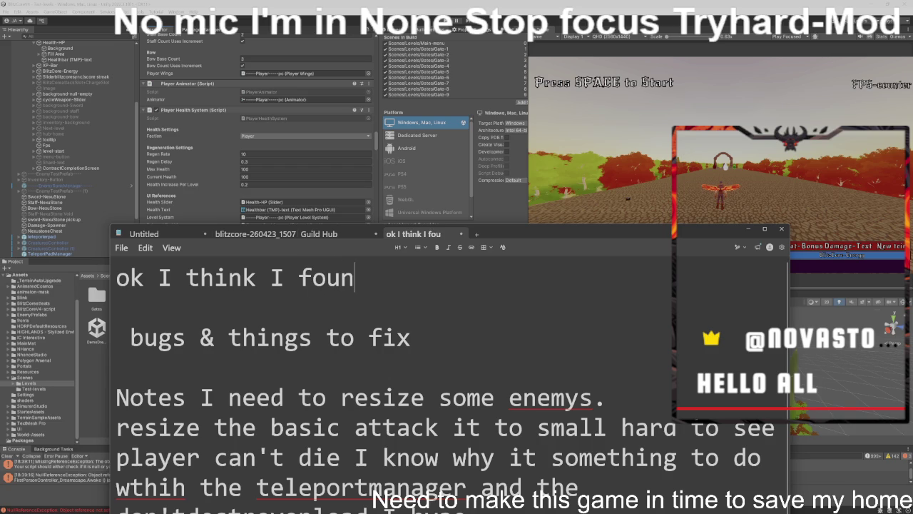
{"action": "type", "text": "d the bu"}
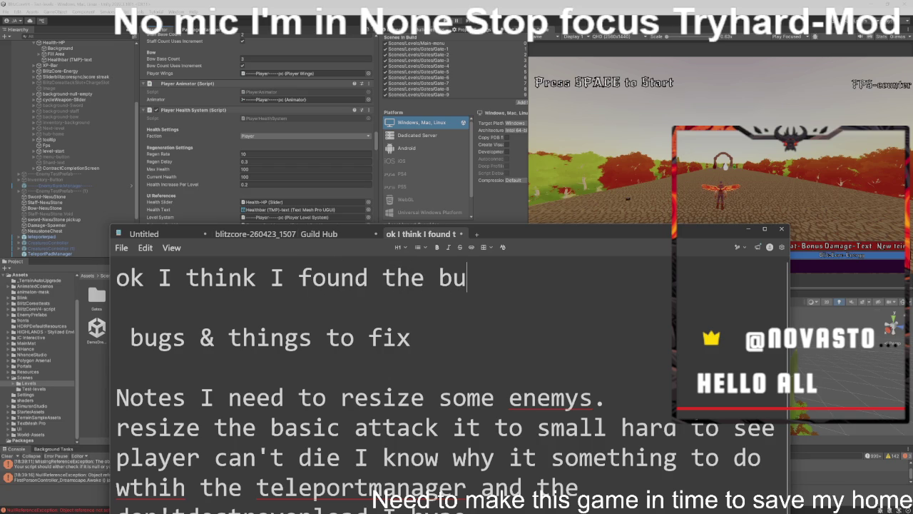
{"action": "type", "text": "g I don't thin"}
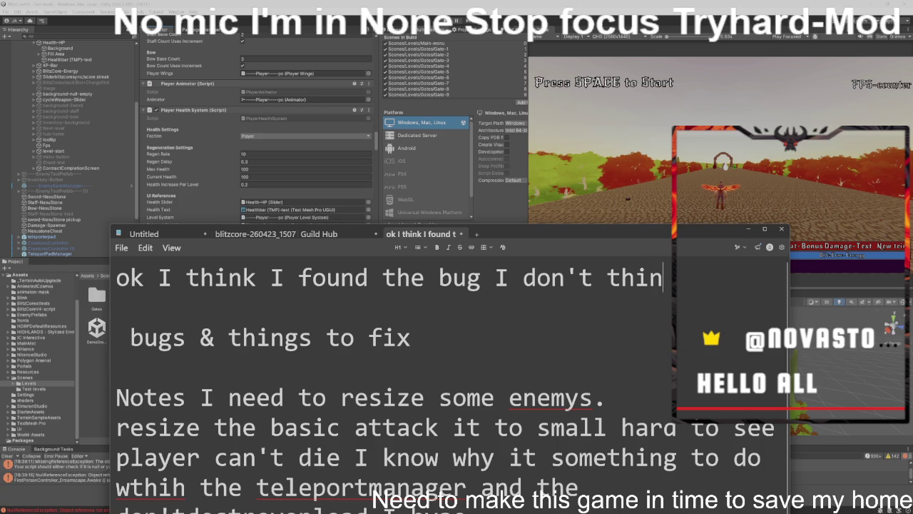
{"action": "type", "text": "k it w"}
{"action": "type", "text": "as g"}
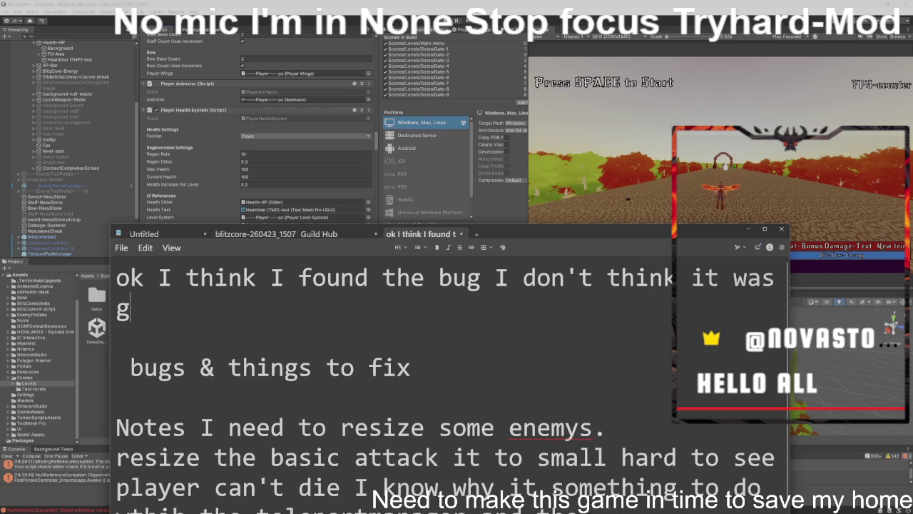
{"action": "type", "text": "etting the"}
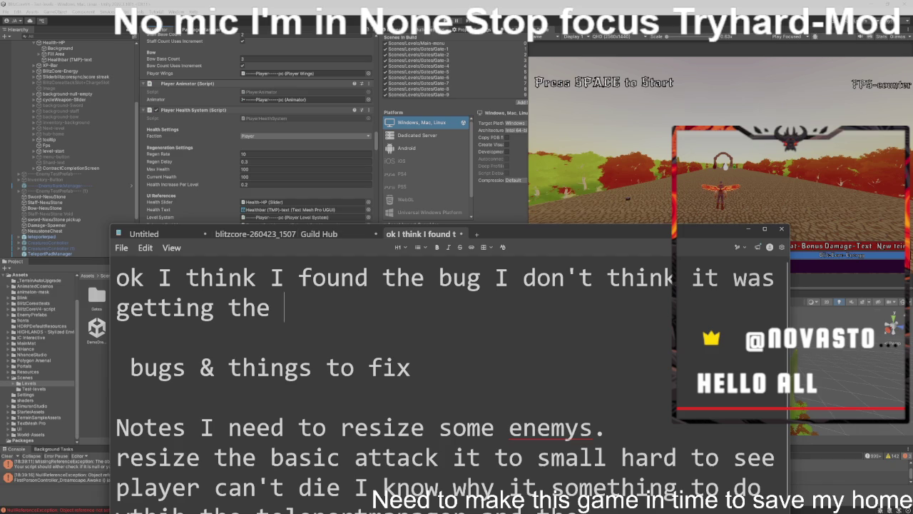
{"action": "type", "text": " tele"}
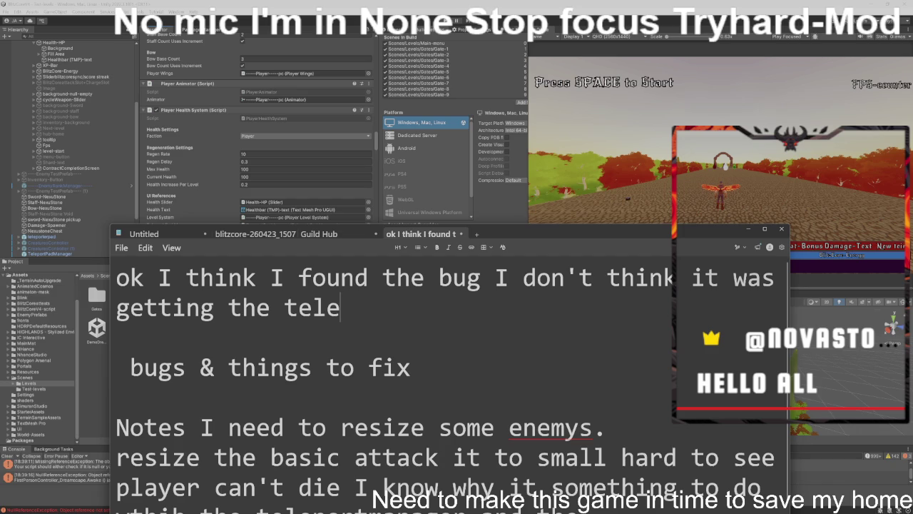
{"action": "type", "text": "port"}
{"action": "type", "text": "patm"}
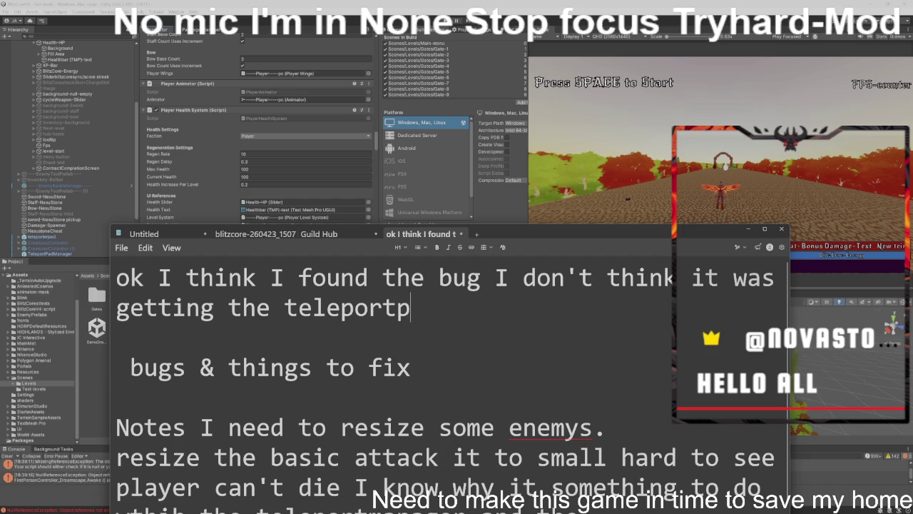
{"action": "key", "text": "BackSpace"}
{"action": "key", "text": "BackSpace"}
{"action": "type", "text": "dmanager "}
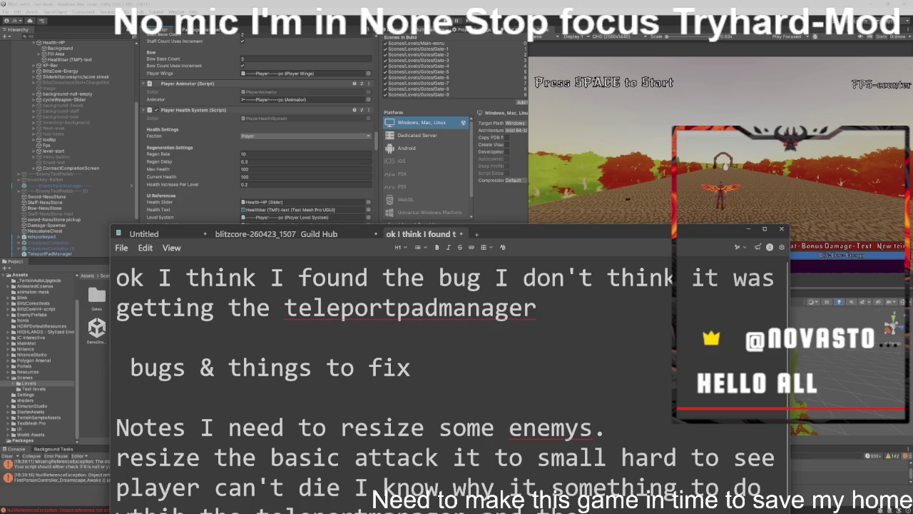
{"action": "type", "text": "when"}
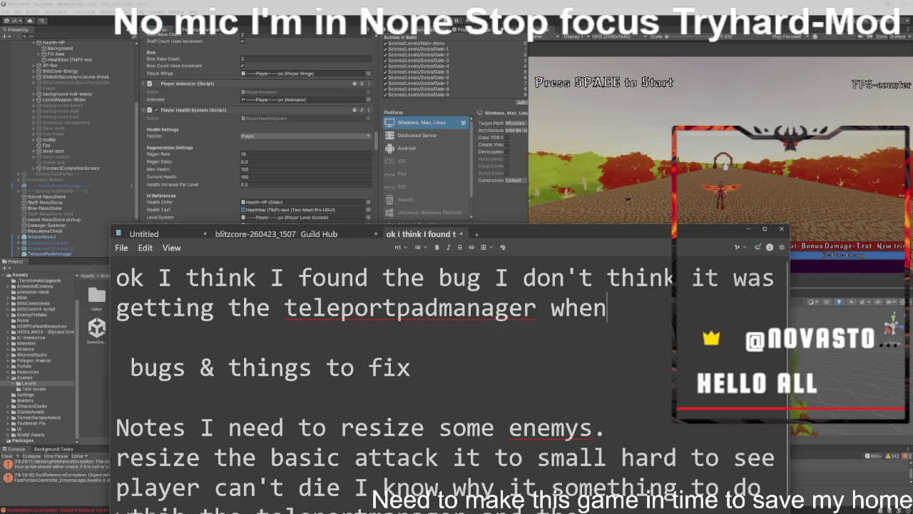
{"action": "type", "text": " sne"}
{"action": "key", "text": "BackSpace"}
{"action": "key", "text": "BackSpace"}
{"action": "type", "text": "cne"}
{"action": "key", "text": "BackSpace"}
{"action": "key", "text": "BackSpace"}
{"action": "type", "text": "e"}
{"action": "type", "text": "re"}
{"action": "key", "text": "BackSpace"}
{"action": "key", "text": "BackSpace"}
{"action": "key", "text": "BackSpace"}
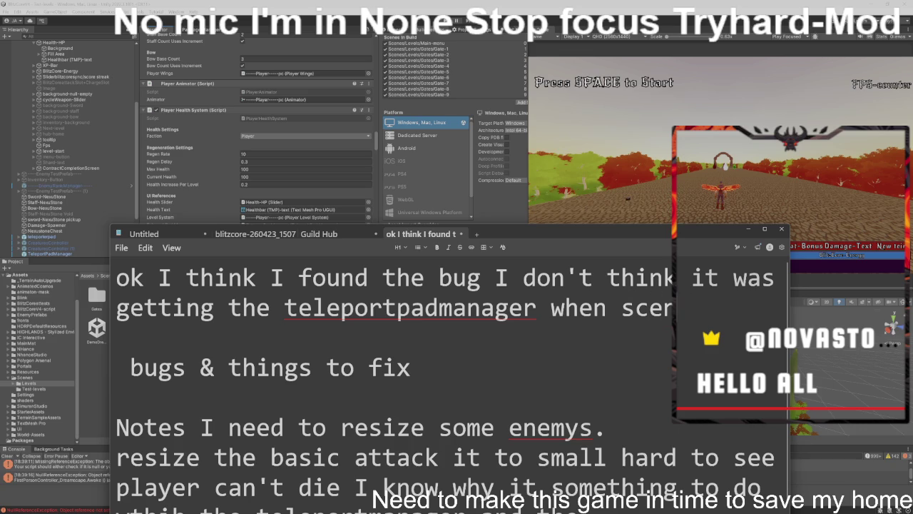
{"action": "type", "text": "cne"}
{"action": "key", "text": "BackSpace"}
{"action": "key", "text": "BackSpace"}
{"action": "type", "text": "ere"}
{"action": "type", "text": "ange"}
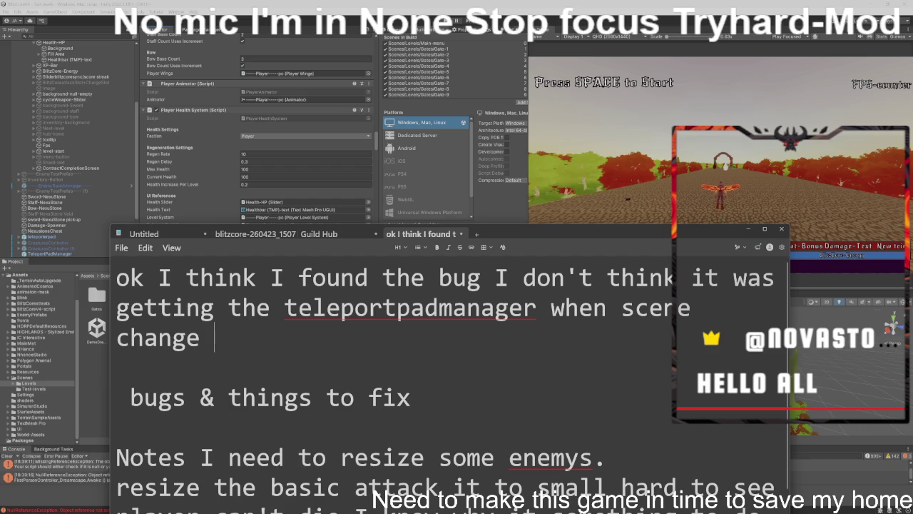
Step: Add 'but then why is it working when play mode ??' to the note
{"action": "type", "text": "but theh"}
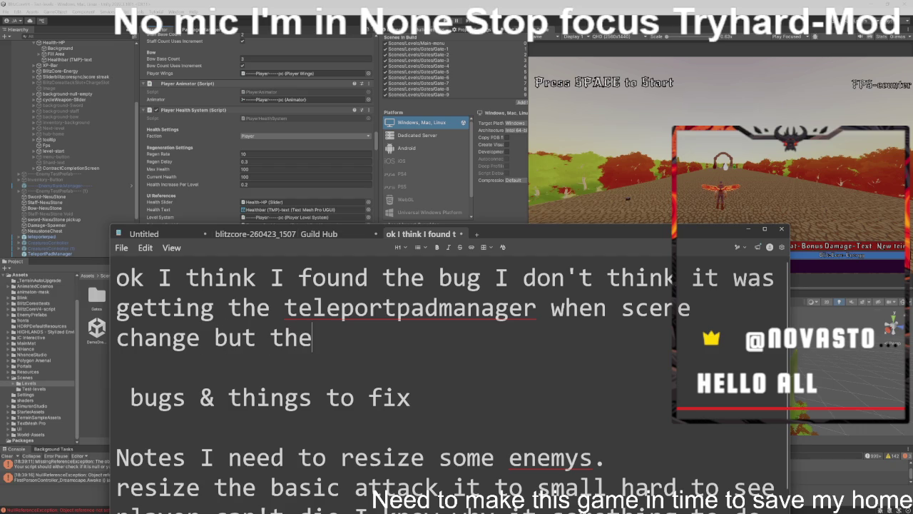
{"action": "key", "text": "BackSpace"}
{"action": "type", "text": "n whay"}
{"action": "key", "text": "BackSpace"}
{"action": "key", "text": "BackSpace"}
{"action": "key", "text": "BackSpace"}
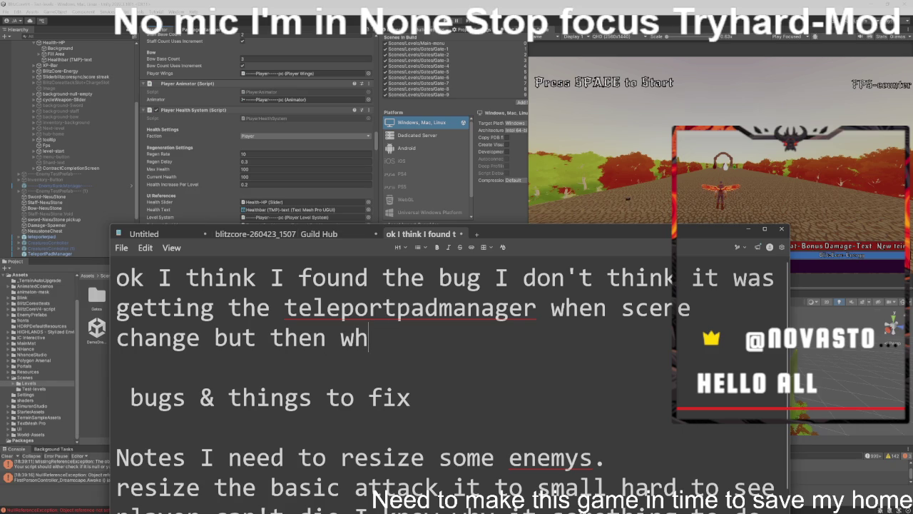
{"action": "type", "text": "hy is it wo"}
{"action": "type", "text": "king"}
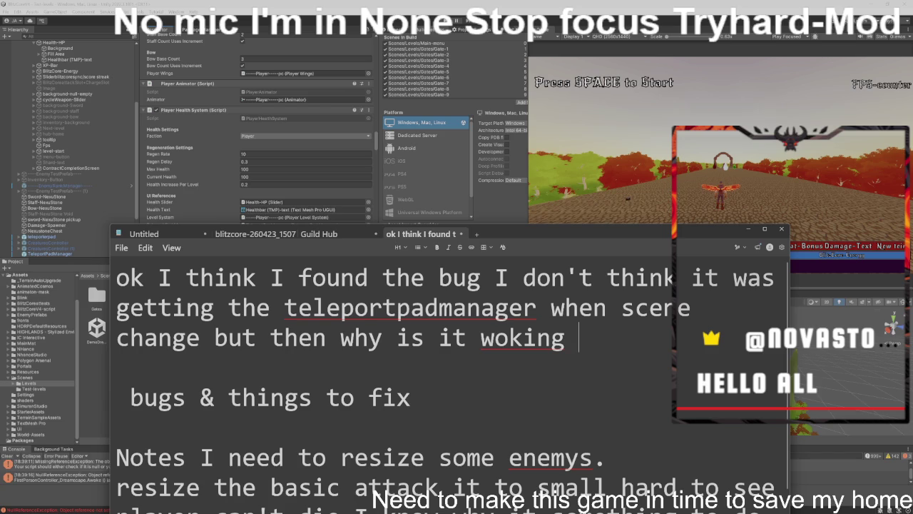
{"action": "type", "text": "when "}
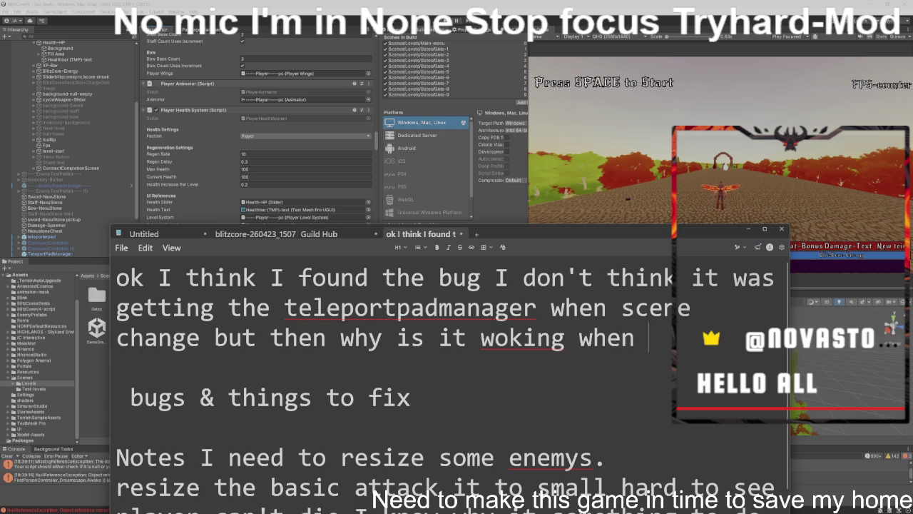
{"action": "type", "text": "play"}
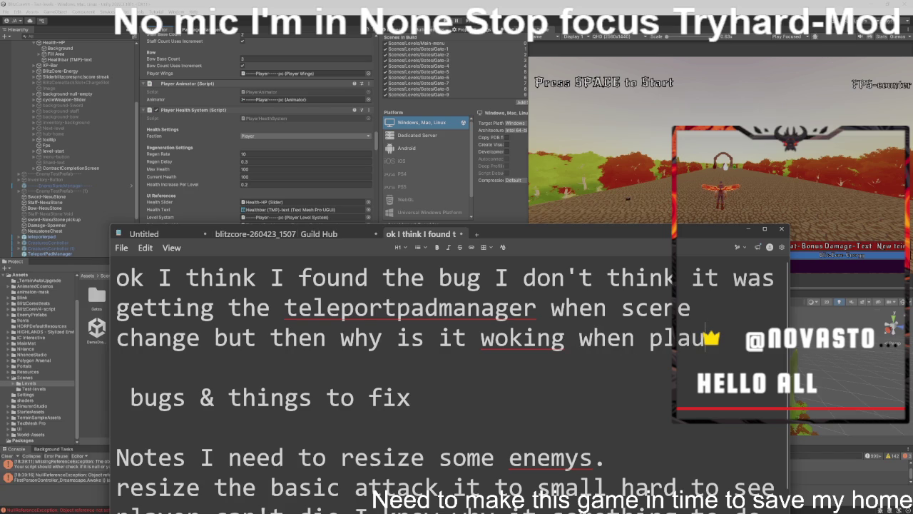
{"action": "type", "text": " mod"}
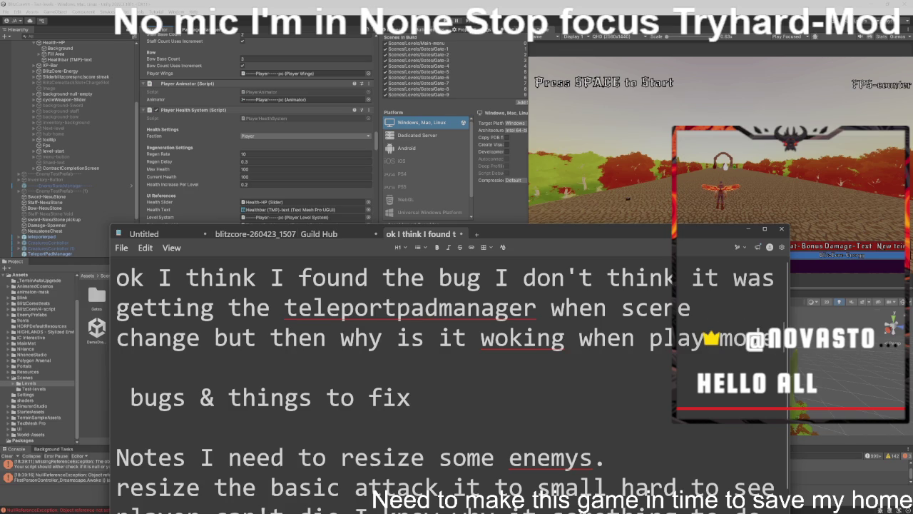
{"action": "type", "text": "e ???"}
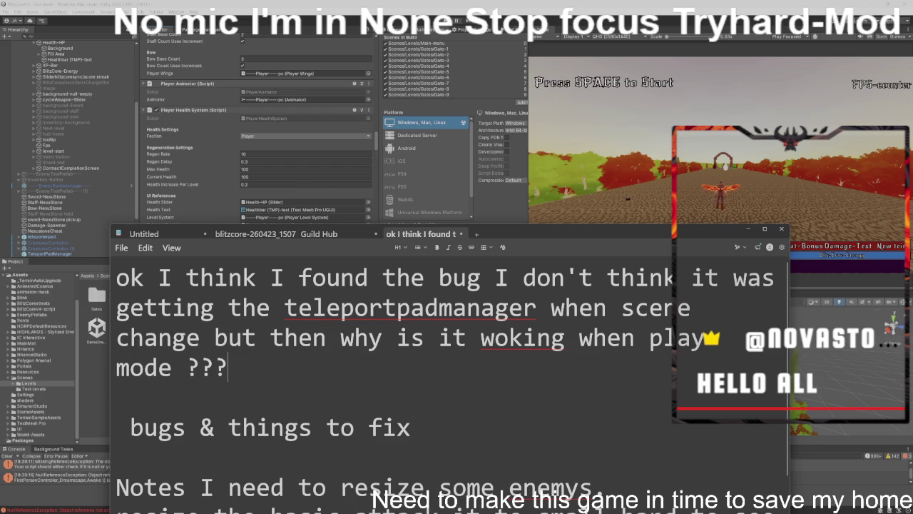
{"action": "key", "text": "BackSpace"}
{"action": "key", "text": "BackSpace"}
{"action": "type", "text": "?"}
{"action": "type", "text": "?"}
{"action": "key", "text": "BackSpace"}
{"action": "key", "text": "BackSpace"}
{"action": "type", "text": "??"}
{"action": "key", "text": "BackSpace"}
{"action": "key", "text": "BackSpace"}
{"action": "type", "text": "?"}
{"action": "type", "text": "?"}
{"action": "key", "text": "BackSpace"}
{"action": "key", "text": "BackSpace"}
{"action": "type", "text": "??"}
{"action": "key", "text": "BackSpace"}
{"action": "key", "text": "BackSpace"}
{"action": "type", "text": "??"}
{"action": "key", "text": "BackSpace"}
{"action": "key", "text": "BackSpace"}
{"action": "type", "text": "??"}
{"action": "key", "text": "BackSpace"}
{"action": "key", "text": "BackSpace"}
{"action": "type", "text": "??"}
{"action": "key", "text": "BackSpace"}
{"action": "key", "text": "BackSpace"}
Step: Close the note and open PlayerHealthSystem from Unity's Project panel in VS Code
{"action": "left_click", "coordinate": [338, 124]}
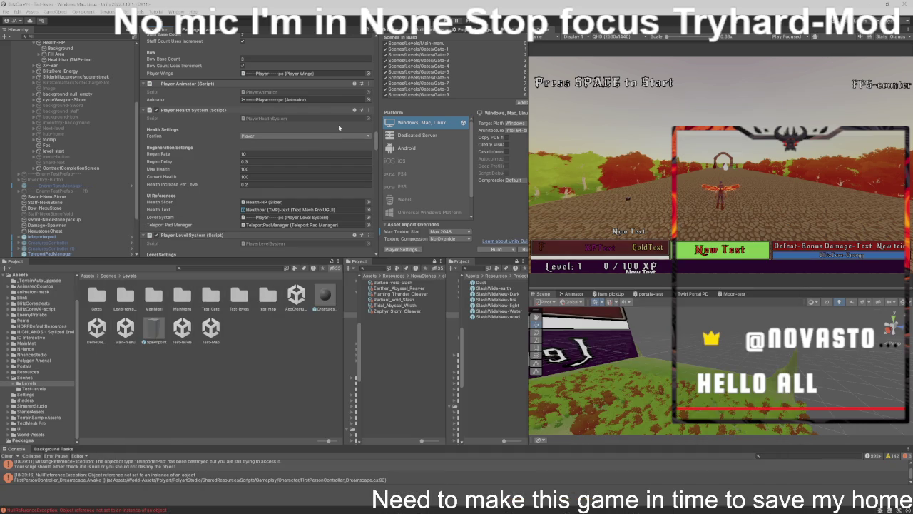
{"action": "scroll", "coordinate": [324, 154], "scroll_direction": "down", "scroll_amount": 1}
{"action": "double_click", "coordinate": [343, 98]}
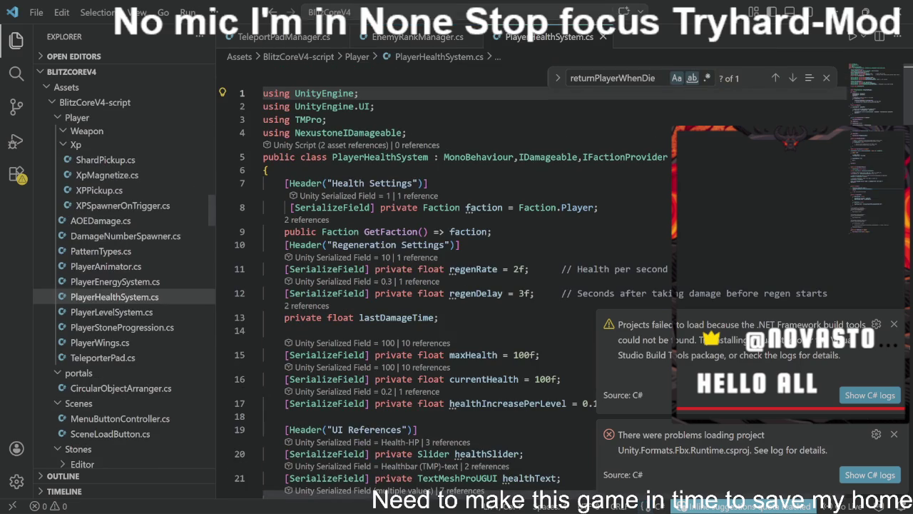
Step: Hide the sidebar, dismiss the C# error notices and find uses of teleportPadManager
{"action": "key", "text": "ctrl+b"}
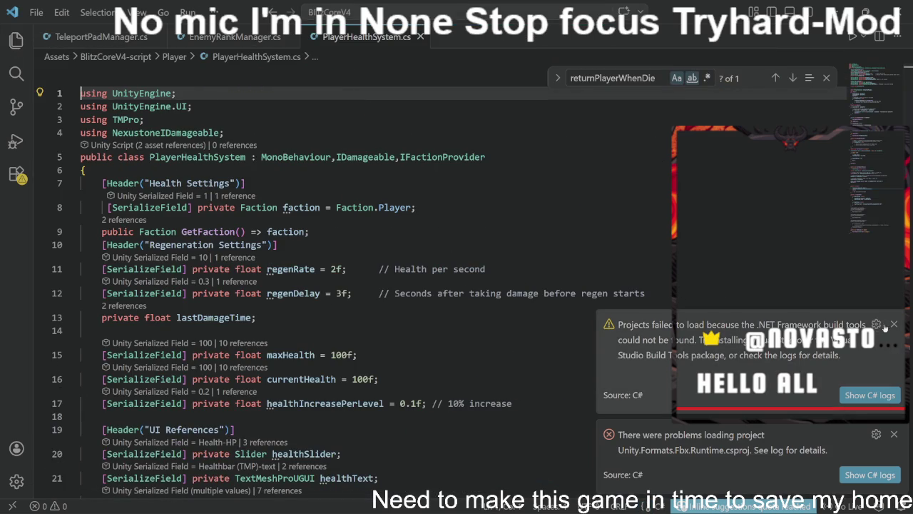
{"action": "left_click", "coordinate": [894, 324]}
{"action": "left_click", "coordinate": [894, 434]}
{"action": "scroll", "coordinate": [356, 286], "scroll_direction": "down", "scroll_amount": 3}
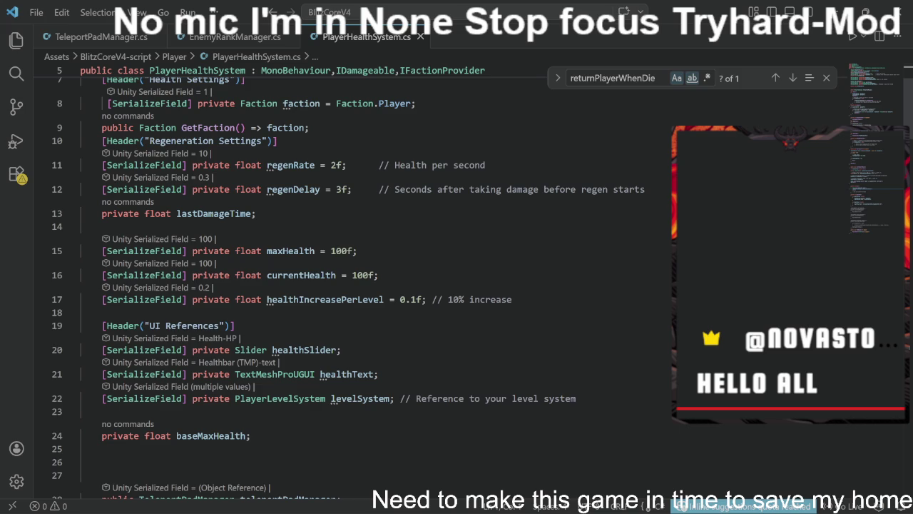
{"action": "scroll", "coordinate": [357, 285], "scroll_direction": "up", "scroll_amount": 3}
{"action": "scroll", "coordinate": [356, 286], "scroll_direction": "down", "scroll_amount": 3}
{"action": "scroll", "coordinate": [356, 286], "scroll_direction": "down", "scroll_amount": 2}
{"action": "double_click", "coordinate": [289, 395]}
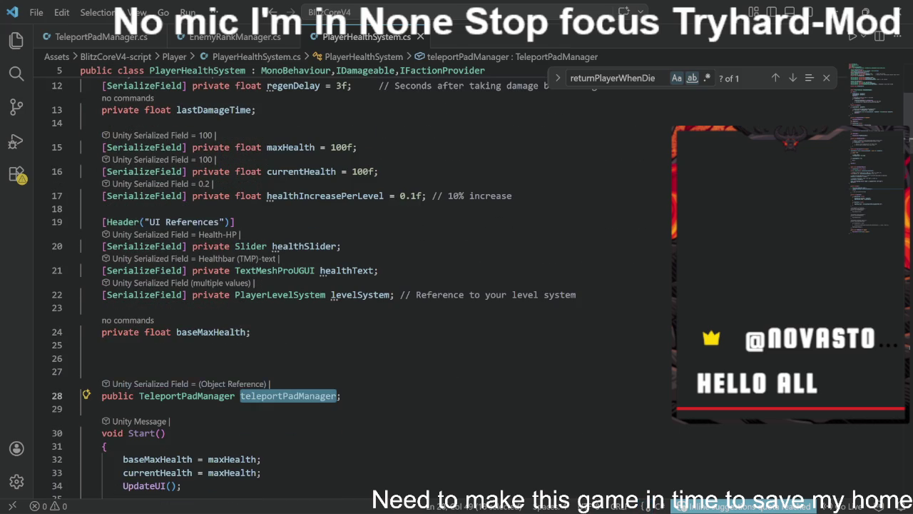
{"action": "key", "text": "ctrl+d"}
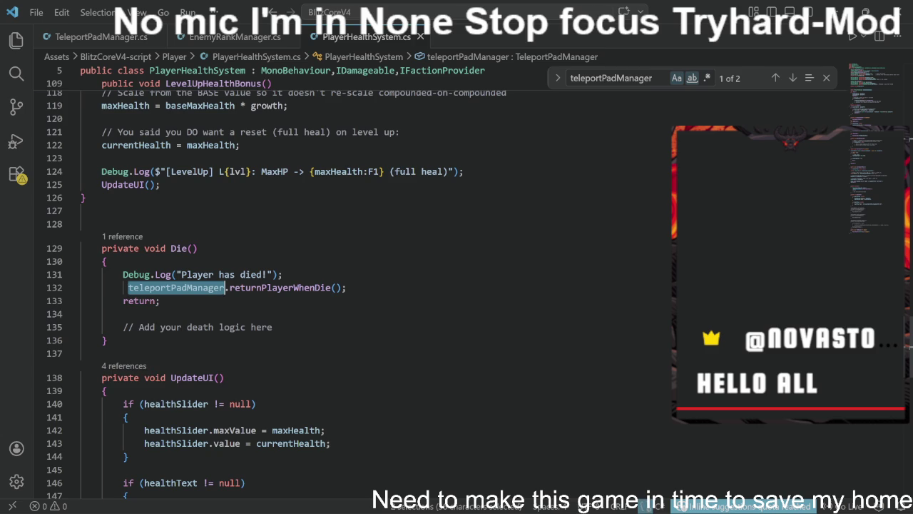
Step: Delete the comment lines in Start's if-block and the level-up subscription comment
{"action": "scroll", "coordinate": [285, 285], "scroll_direction": "up", "scroll_amount": 4}
{"action": "scroll", "coordinate": [285, 285], "scroll_direction": "up", "scroll_amount": 11}
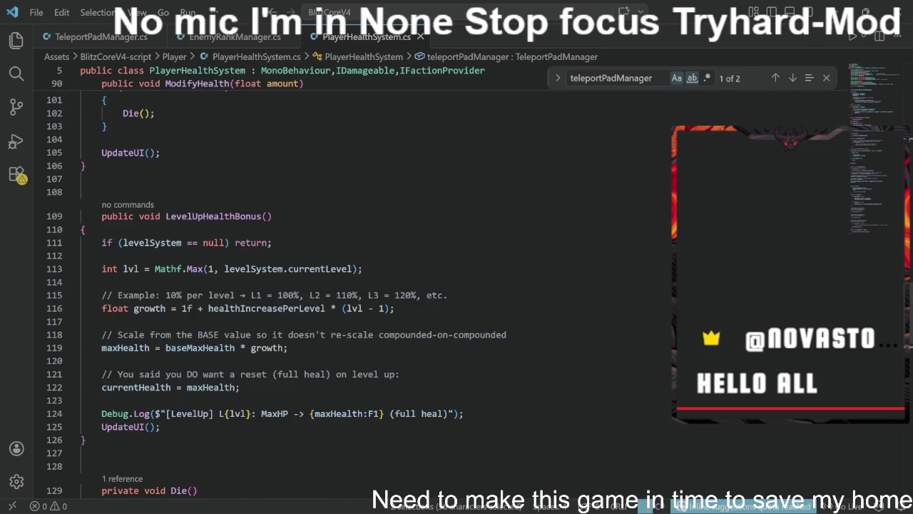
{"action": "scroll", "coordinate": [285, 285], "scroll_direction": "up", "scroll_amount": 3}
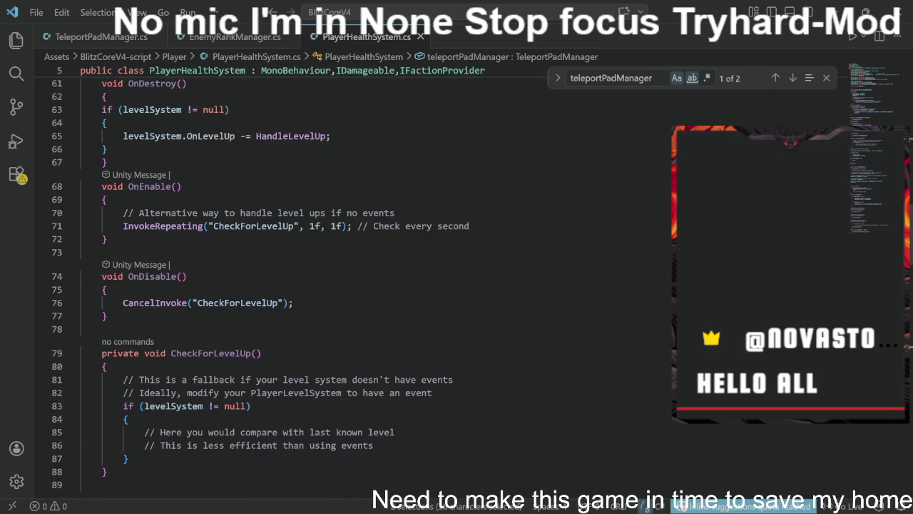
{"action": "scroll", "coordinate": [286, 286], "scroll_direction": "up", "scroll_amount": 6}
{"action": "scroll", "coordinate": [291, 286], "scroll_direction": "up", "scroll_amount": 6}
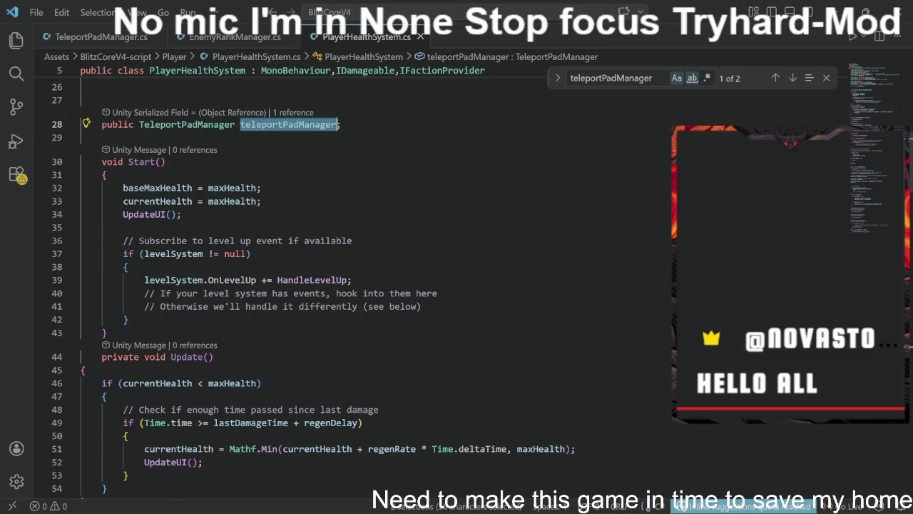
{"action": "left_click_drag", "start_coordinate": [80, 294], "coordinate": [421, 306]}
{"action": "key", "text": "BackSpace"}
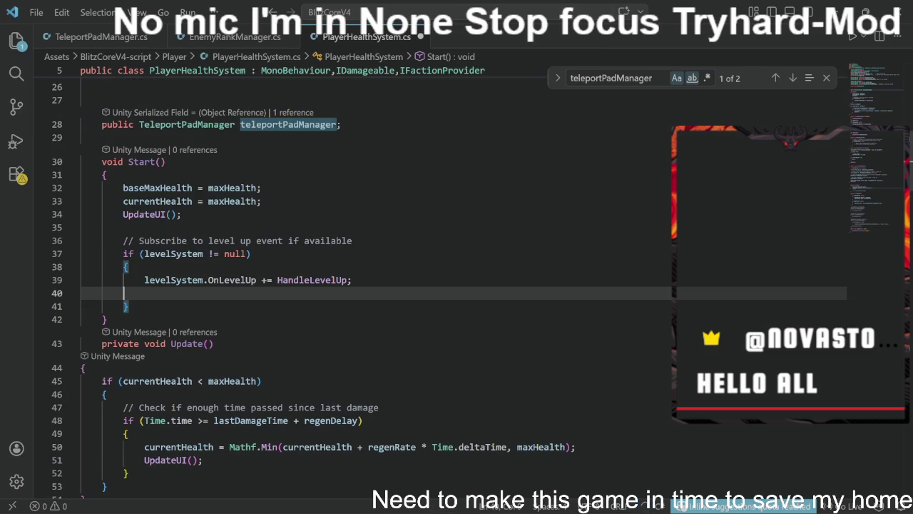
{"action": "left_click_drag", "start_coordinate": [352, 240], "coordinate": [122, 240]}
{"action": "key", "text": "BackSpace"}
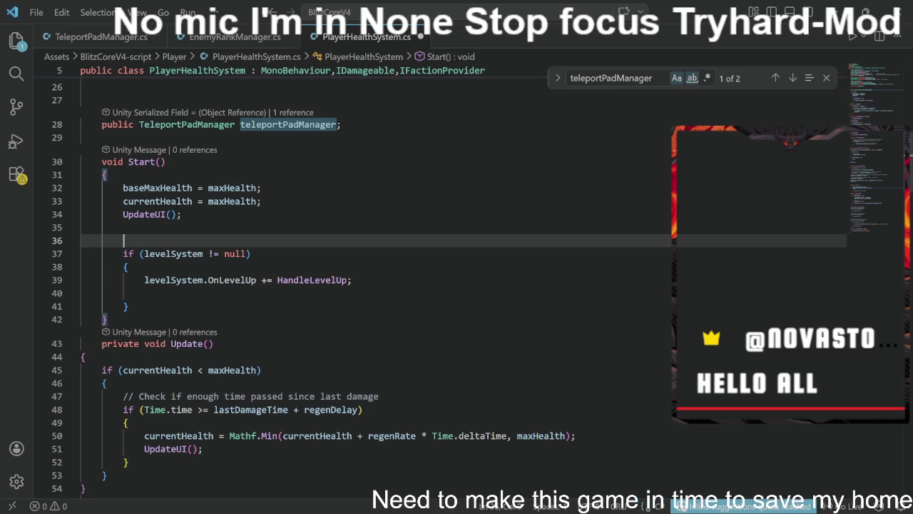
Step: Delete the OnEnable comments, including the 'Check every second' note on InvokeRepeating
{"action": "scroll", "coordinate": [357, 285], "scroll_direction": "down", "scroll_amount": 9}
{"action": "mouse_move", "coordinate": [396, 338]}
{"action": "left_mouse_down"}
{"action": "mouse_move", "coordinate": [107, 327]}
{"action": "mouse_move", "coordinate": [127, 338]}
{"action": "mouse_move", "coordinate": [118, 338]}
{"action": "left_mouse_up"}
{"action": "key", "text": "BackSpace"}
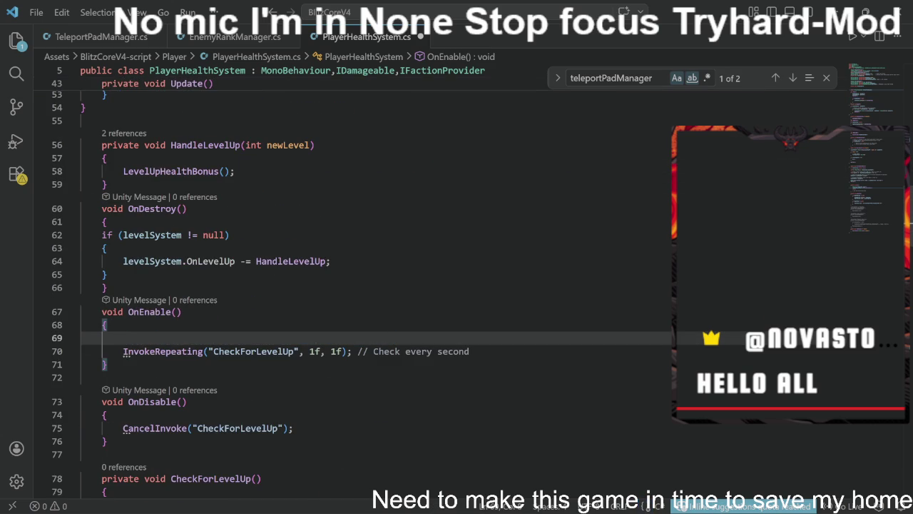
{"action": "key", "text": "Down"}
{"action": "left_click_drag", "start_coordinate": [470, 351], "coordinate": [357, 351]}
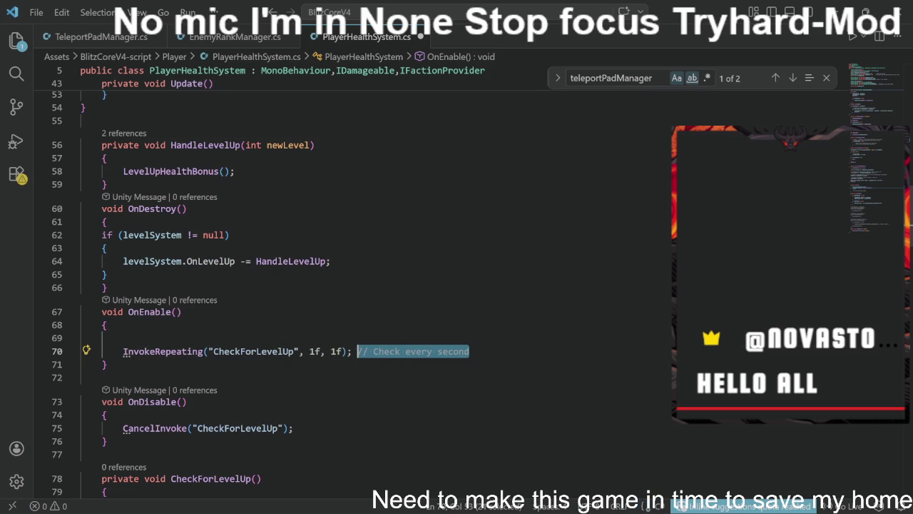
{"action": "key", "text": "BackSpace"}
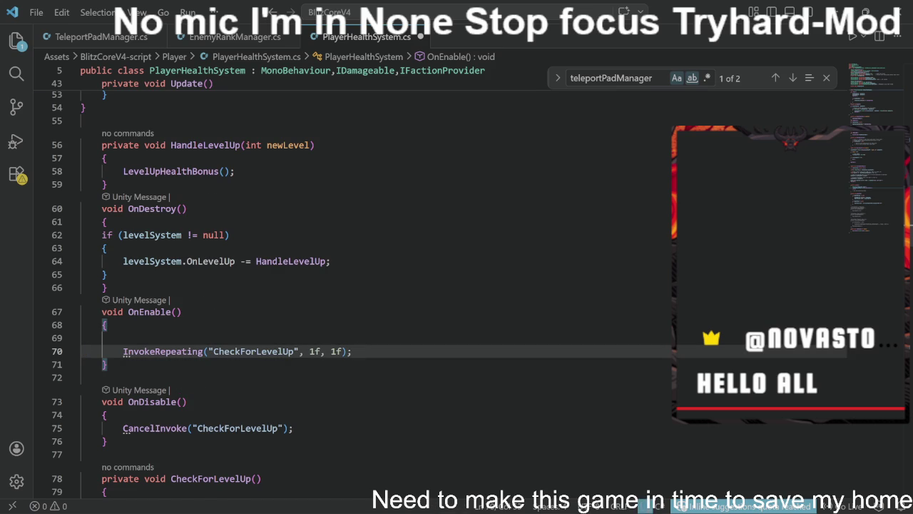
Step: Strip the comments inside CheckForLevelUp, then remove the whole CheckForLevelUp method
{"action": "scroll", "coordinate": [357, 286], "scroll_direction": "down", "scroll_amount": 6}
{"action": "left_click_drag", "start_coordinate": [373, 293], "coordinate": [144, 280]}
{"action": "key", "text": "BackSpace"}
{"action": "left_click_drag", "start_coordinate": [431, 241], "coordinate": [113, 227]}
{"action": "key", "text": "BackSpace"}
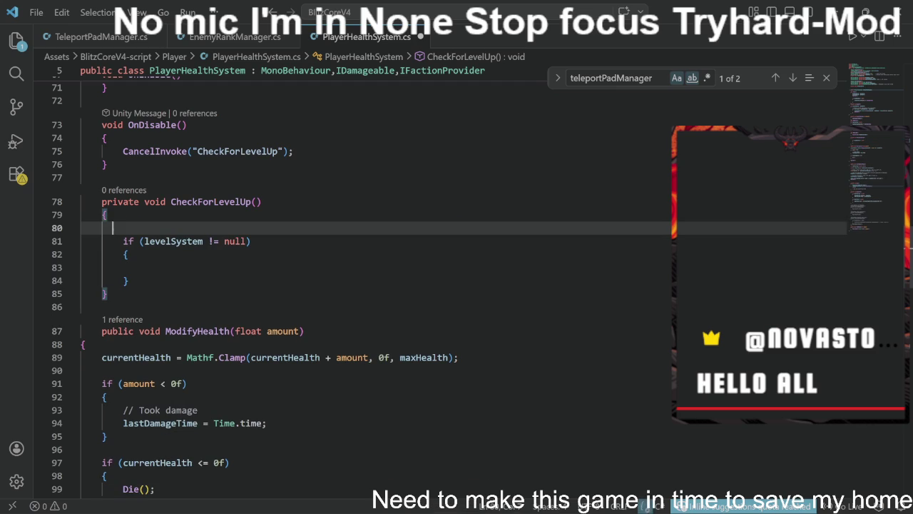
{"action": "left_click_drag", "start_coordinate": [107, 293], "coordinate": [113, 202]}
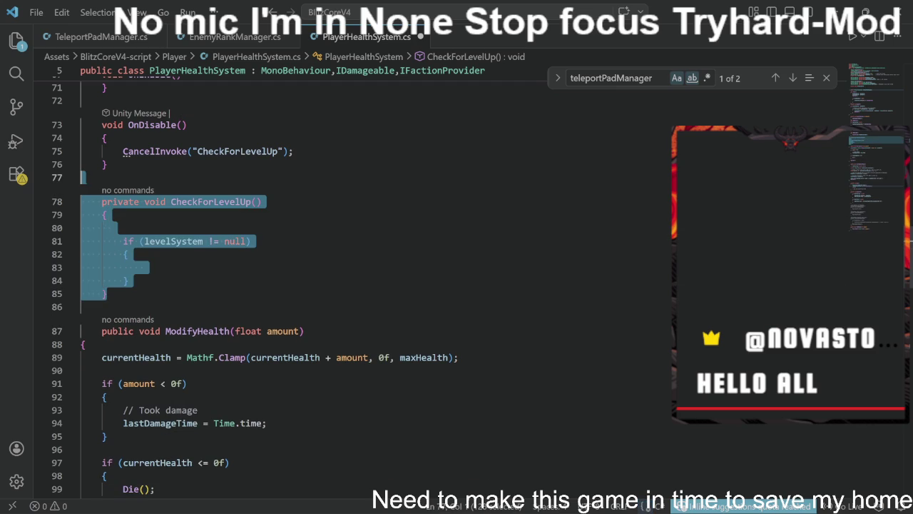
{"action": "type", "text": "p"}
{"action": "key", "text": "Escape"}
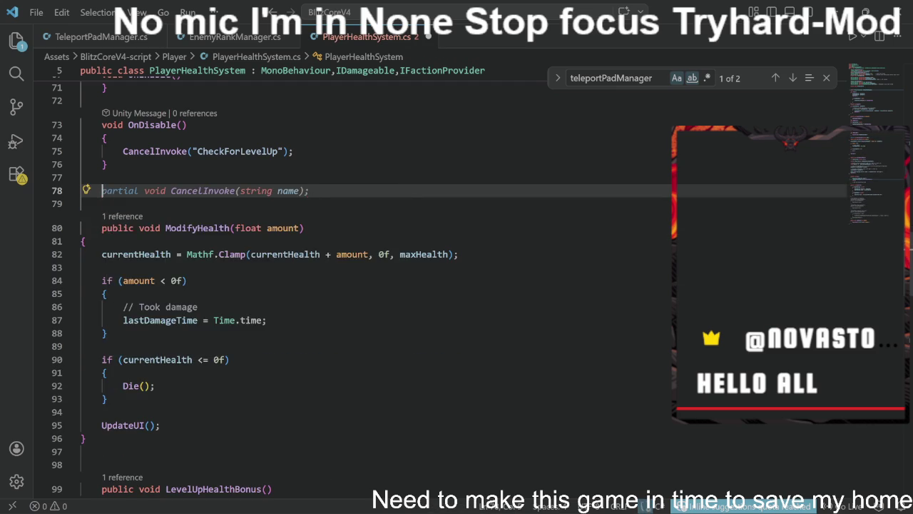
{"action": "scroll", "coordinate": [310, 235], "scroll_direction": "up", "scroll_amount": 4}
{"action": "scroll", "coordinate": [311, 235], "scroll_direction": "up", "scroll_amount": 2}
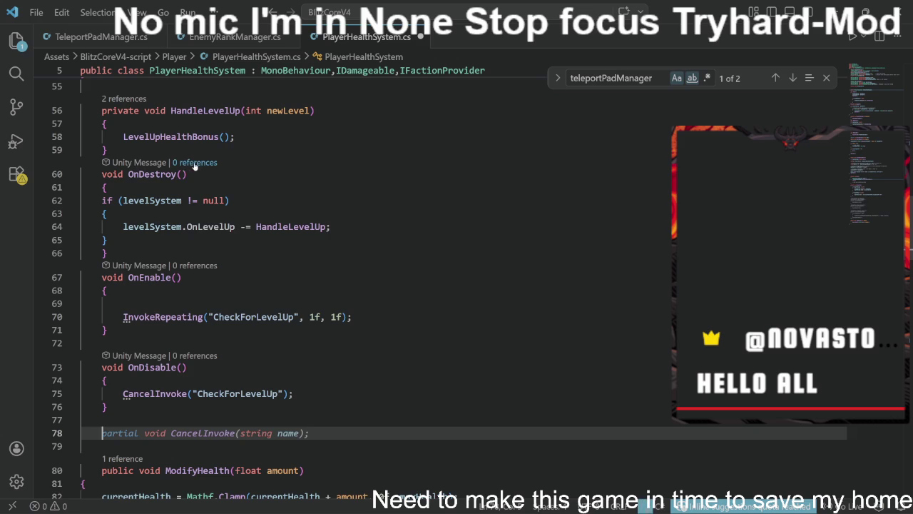
Step: Delete the line-125 placeholder comment in Die(), keeping the returnPlayerWhenDie() call and return
{"action": "scroll", "coordinate": [356, 285], "scroll_direction": "down", "scroll_amount": 8}
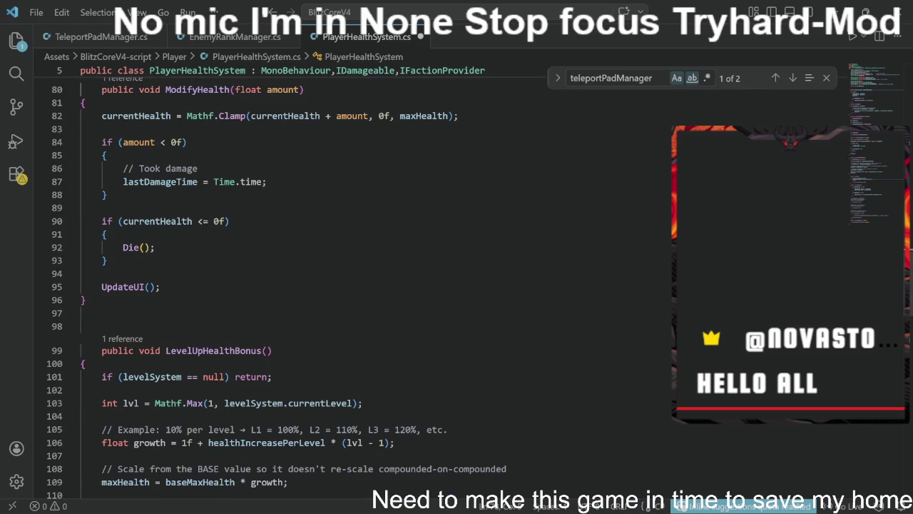
{"action": "scroll", "coordinate": [357, 285], "scroll_direction": "down", "scroll_amount": 2}
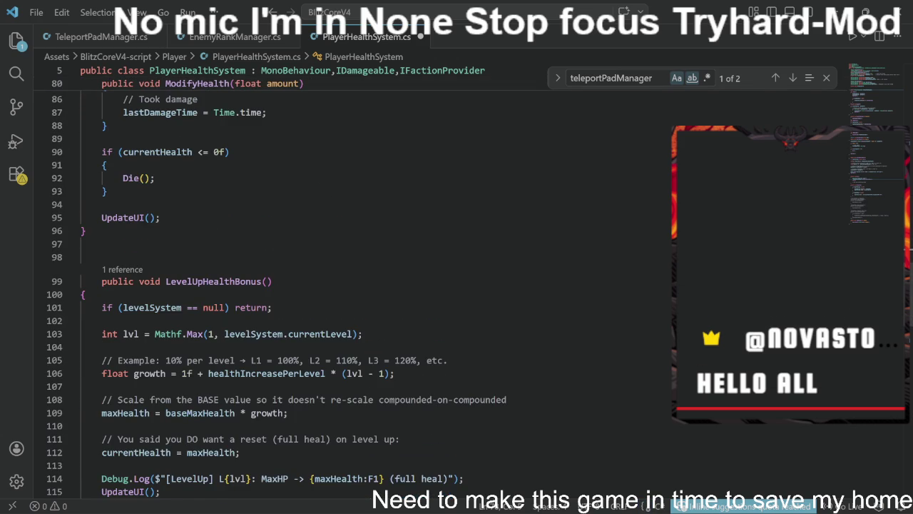
{"action": "scroll", "coordinate": [357, 285], "scroll_direction": "down", "scroll_amount": 5}
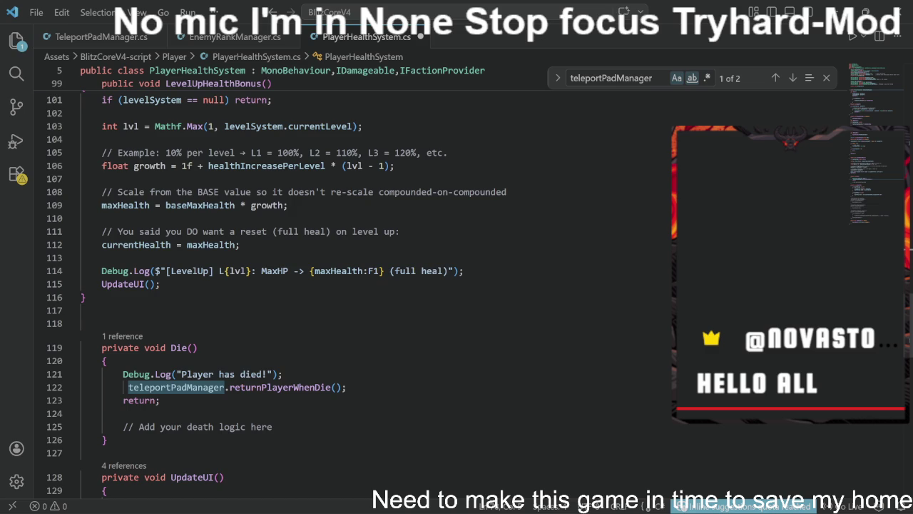
{"action": "scroll", "coordinate": [277, 295], "scroll_direction": "down", "scroll_amount": 1}
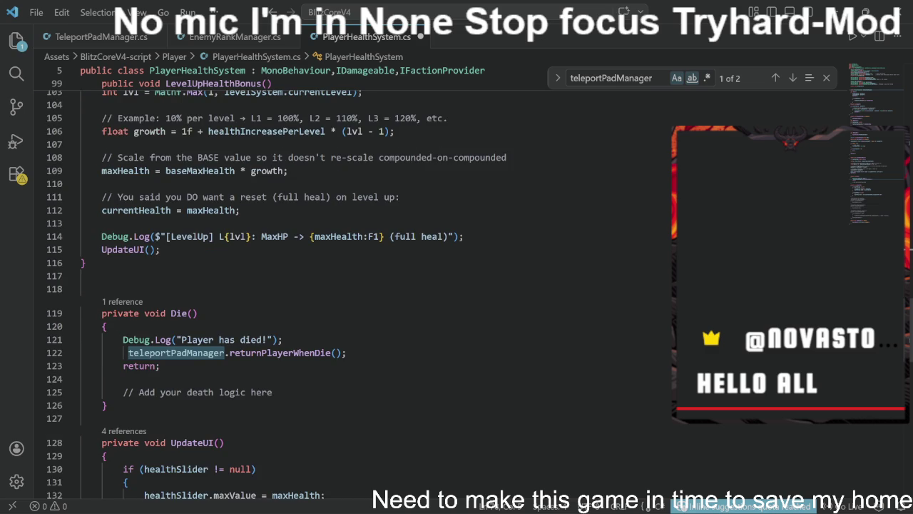
{"action": "scroll", "coordinate": [277, 294], "scroll_direction": "down", "scroll_amount": 1}
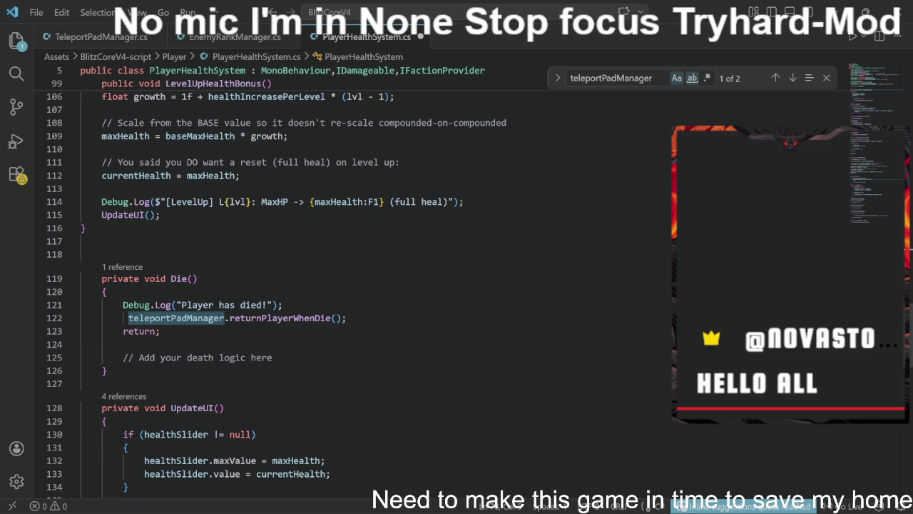
{"action": "scroll", "coordinate": [276, 295], "scroll_direction": "down", "scroll_amount": 1}
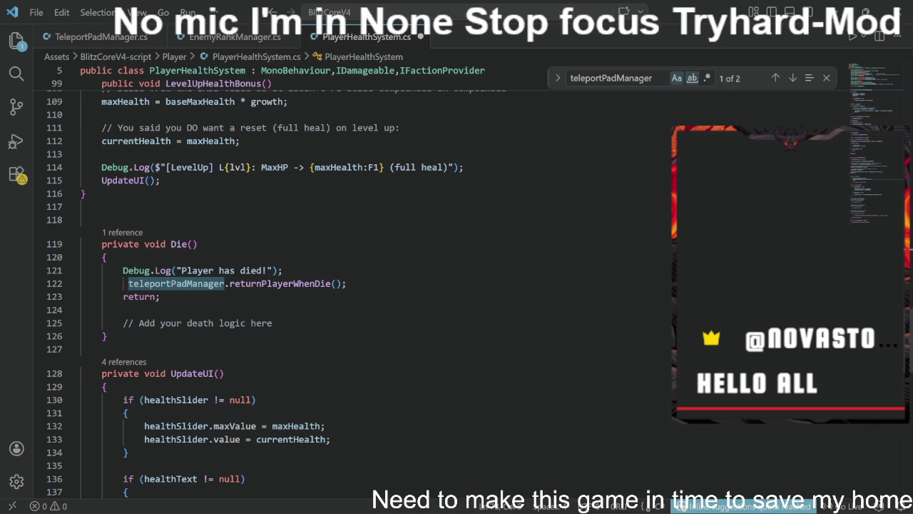
{"action": "double_click", "coordinate": [140, 296]}
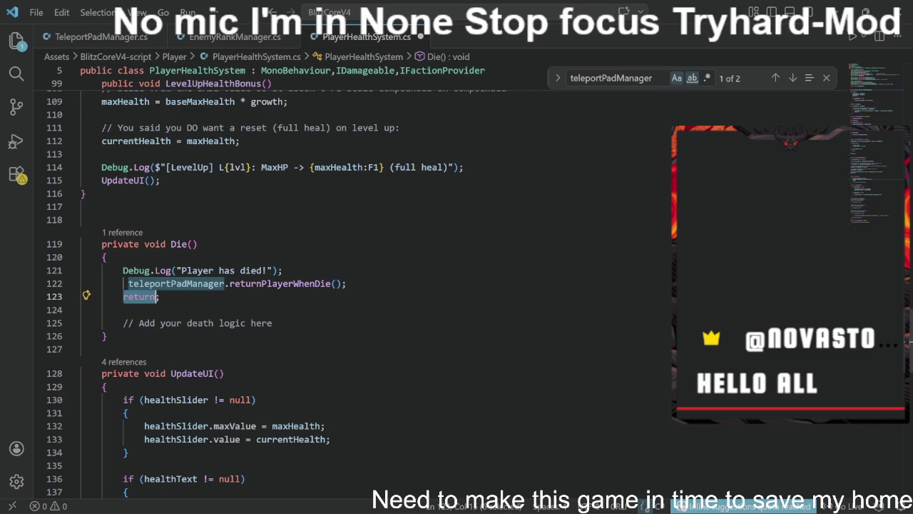
{"action": "scroll", "coordinate": [141, 297], "scroll_direction": "down", "scroll_amount": 1}
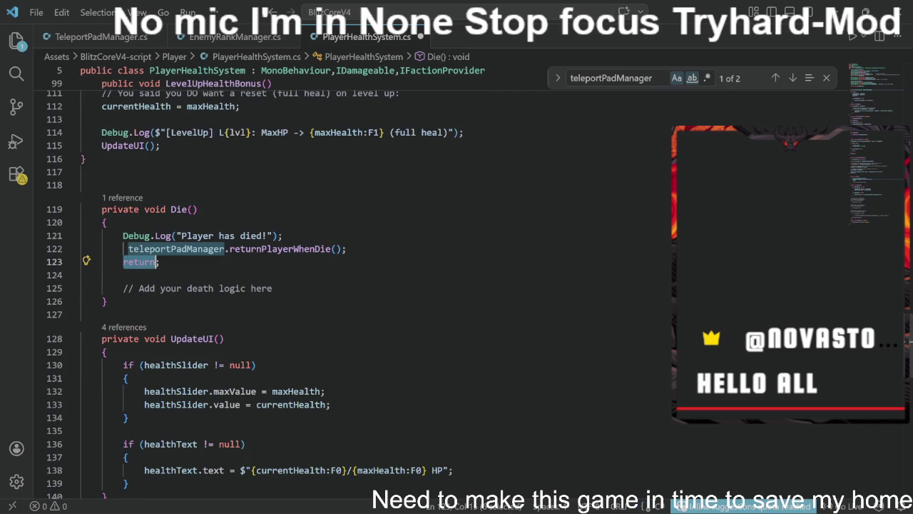
{"action": "left_click_drag", "start_coordinate": [123, 288], "coordinate": [273, 288]}
{"action": "key", "text": "BackSpace"}
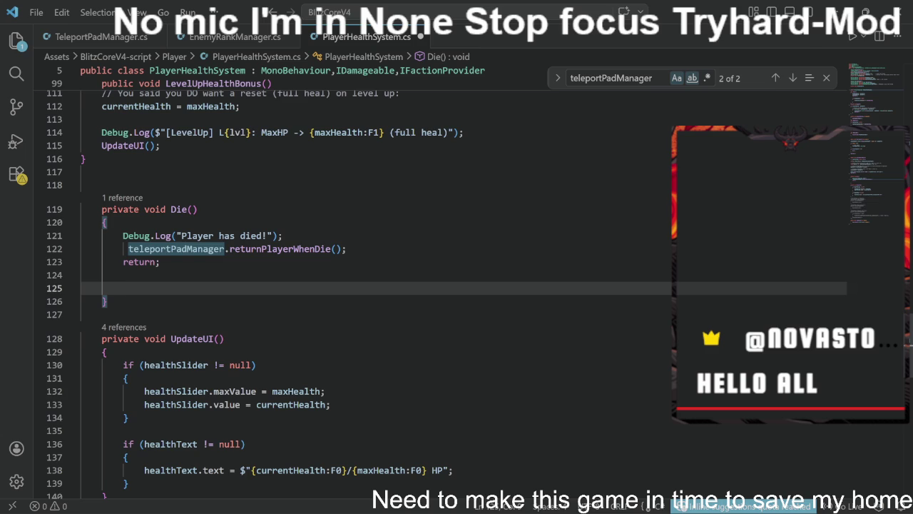
{"action": "left_click", "coordinate": [342, 248]}
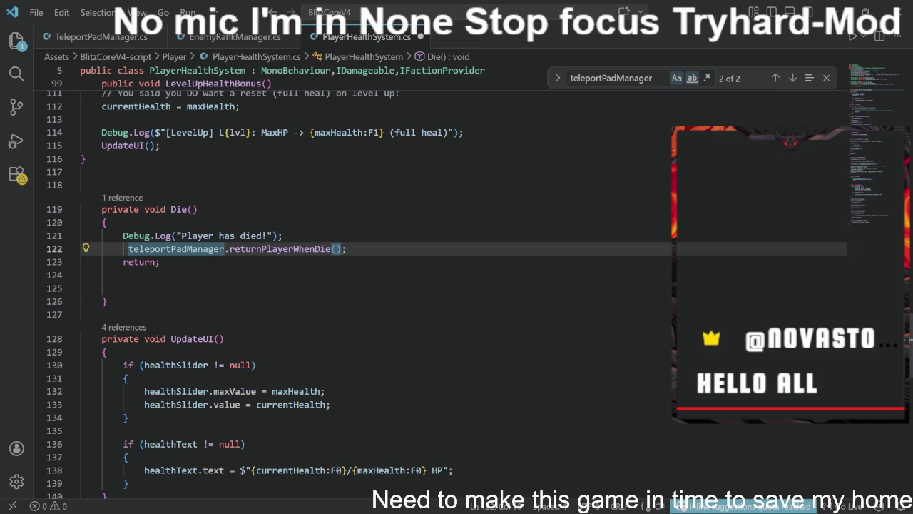
{"action": "scroll", "coordinate": [428, 285], "scroll_direction": "down", "scroll_amount": 7}
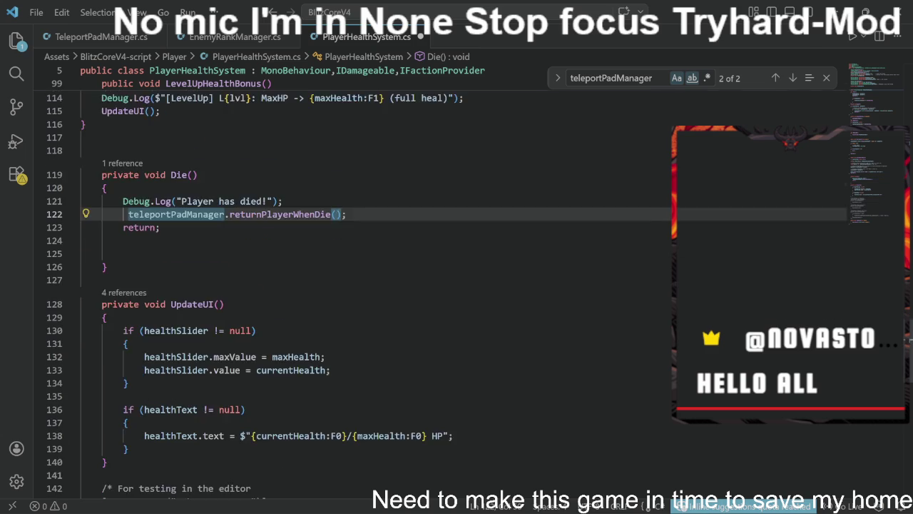
{"action": "scroll", "coordinate": [428, 285], "scroll_direction": "down", "scroll_amount": 5}
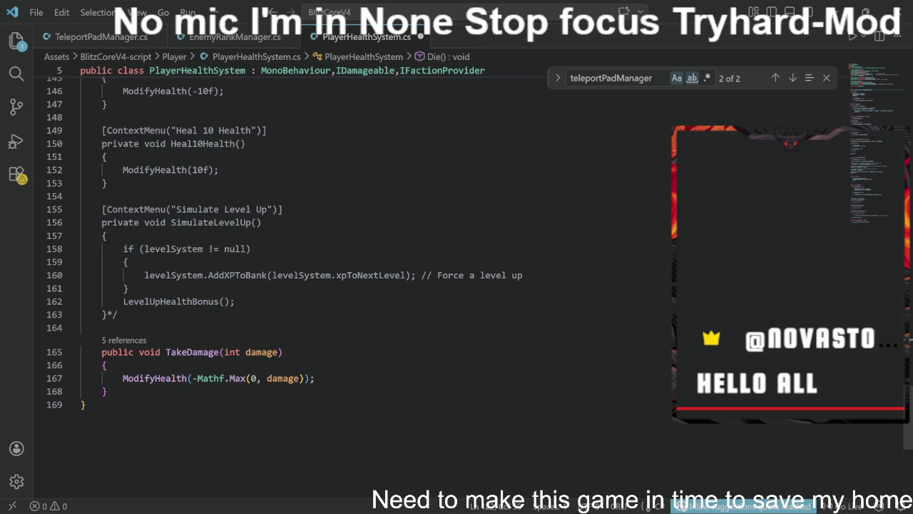
{"action": "scroll", "coordinate": [357, 285], "scroll_direction": "up", "scroll_amount": 15}
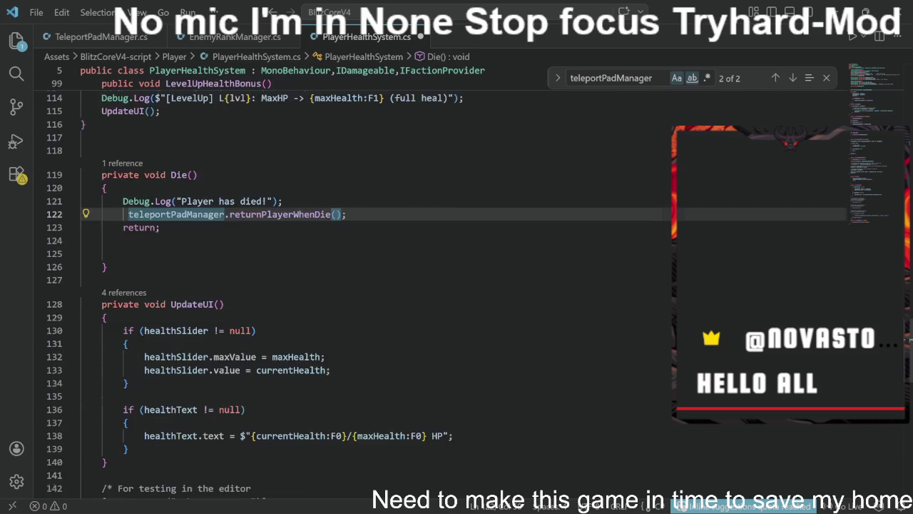
{"action": "scroll", "coordinate": [357, 285], "scroll_direction": "up", "scroll_amount": 18}
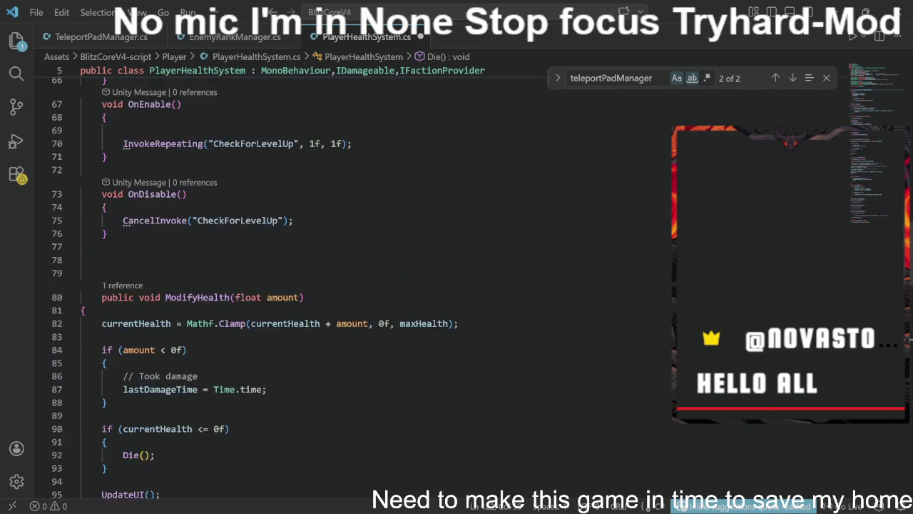
Step: Insert an indented blank line above Start() and begin typing 'public ak' for a new member
{"action": "scroll", "coordinate": [357, 285], "scroll_direction": "up", "scroll_amount": 15}
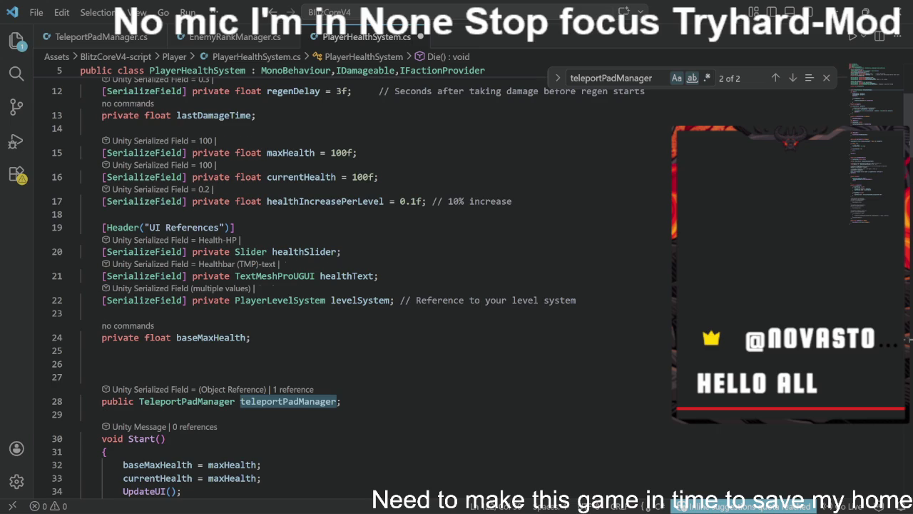
{"action": "scroll", "coordinate": [356, 285], "scroll_direction": "up", "scroll_amount": 5}
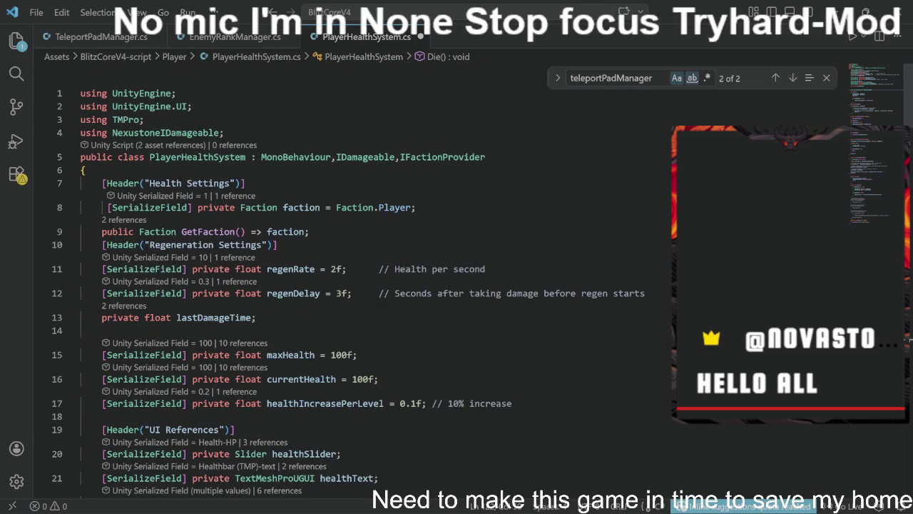
{"action": "scroll", "coordinate": [357, 285], "scroll_direction": "down", "scroll_amount": 3}
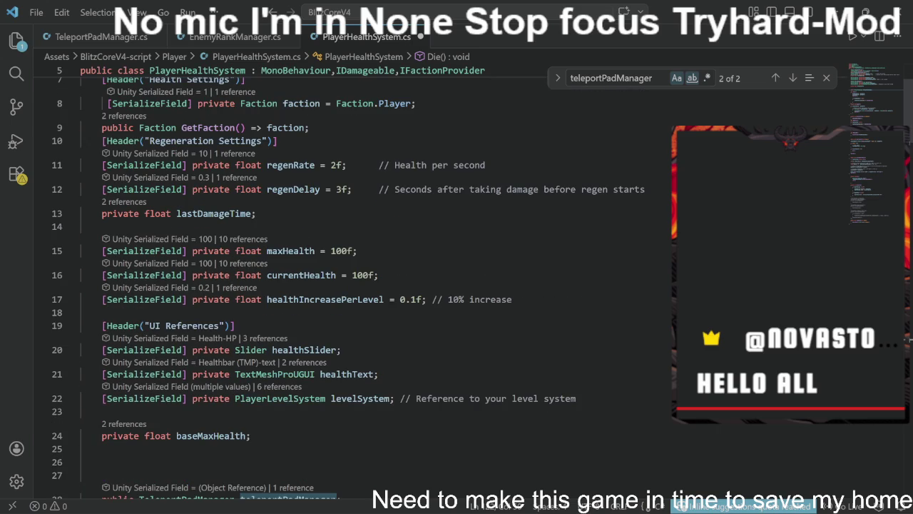
{"action": "scroll", "coordinate": [308, 288], "scroll_direction": "down", "scroll_amount": 15}
{"action": "scroll", "coordinate": [357, 285], "scroll_direction": "down", "scroll_amount": 10}
{"action": "scroll", "coordinate": [321, 285], "scroll_direction": "up", "scroll_amount": 7}
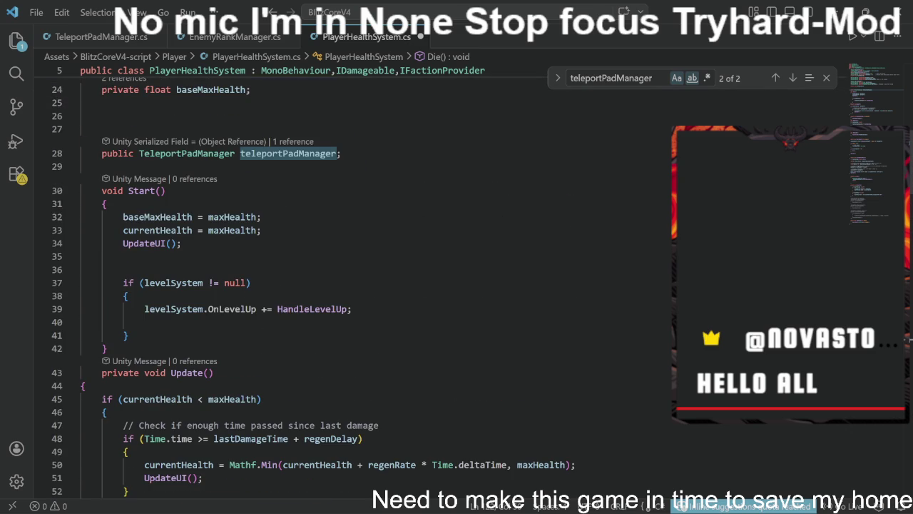
{"action": "scroll", "coordinate": [321, 285], "scroll_direction": "up", "scroll_amount": 2}
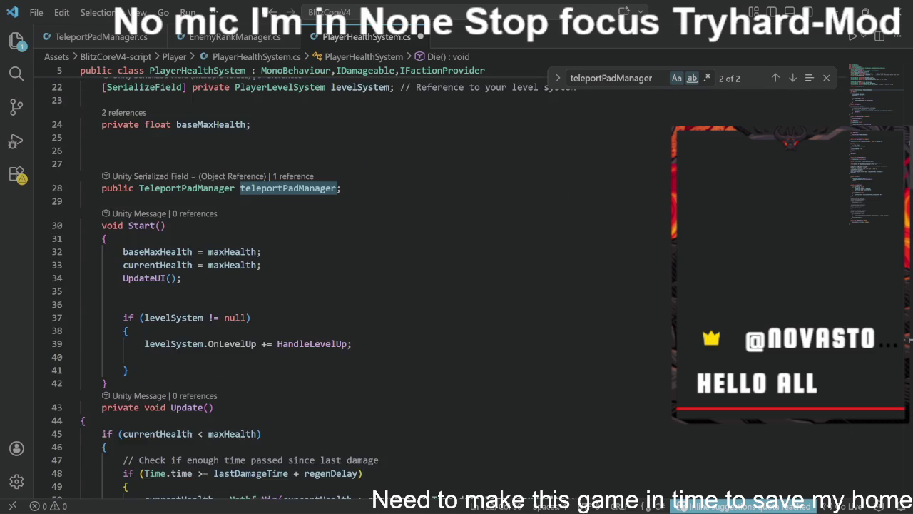
{"action": "left_click", "coordinate": [81, 235]}
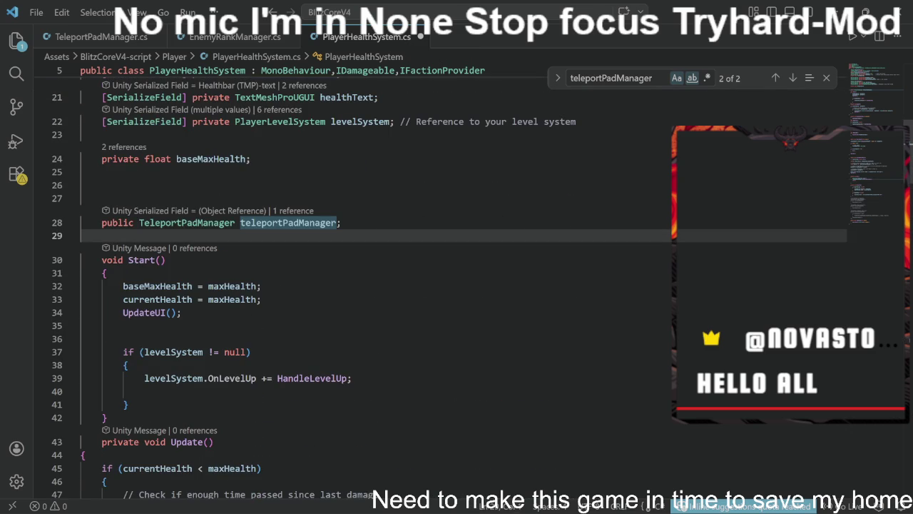
{"action": "key", "text": "Return"}
{"action": "key", "text": "Return"}
{"action": "key", "text": "Return"}
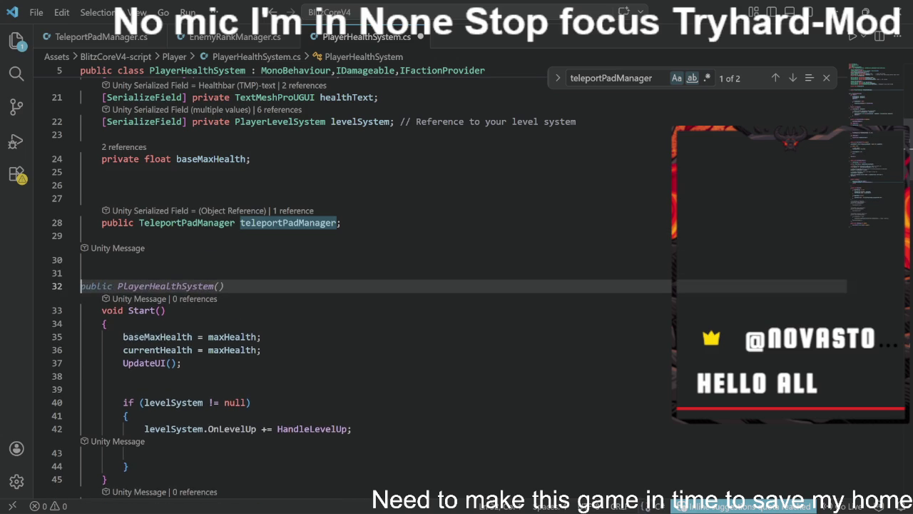
{"action": "key", "text": "Tab"}
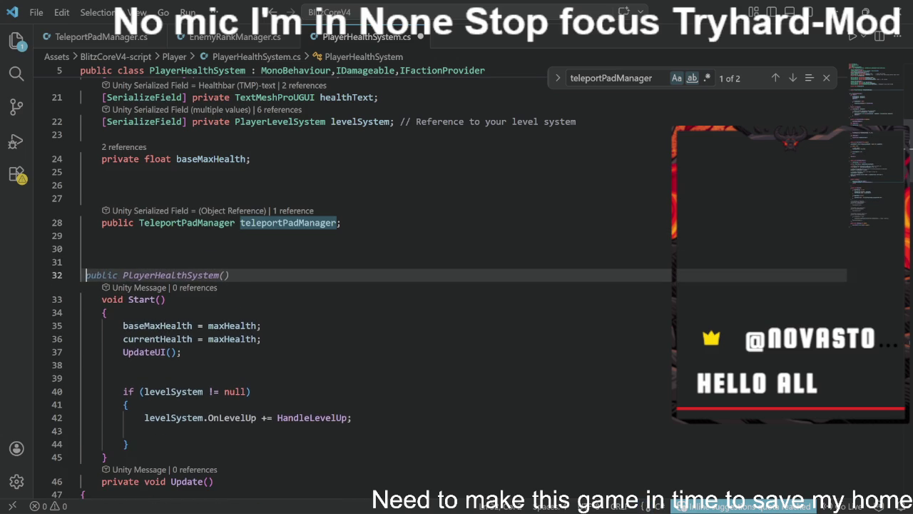
{"action": "type", "text": "public"}
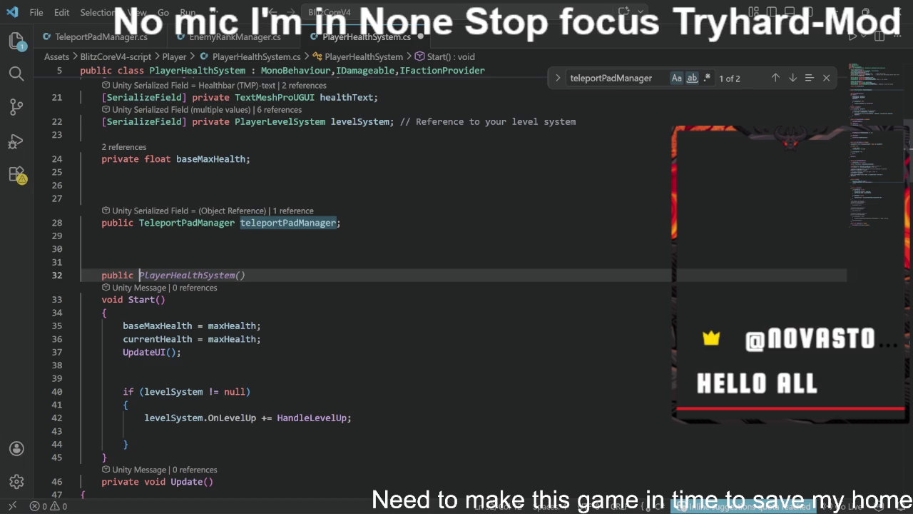
{"action": "type", "text": " ak"}
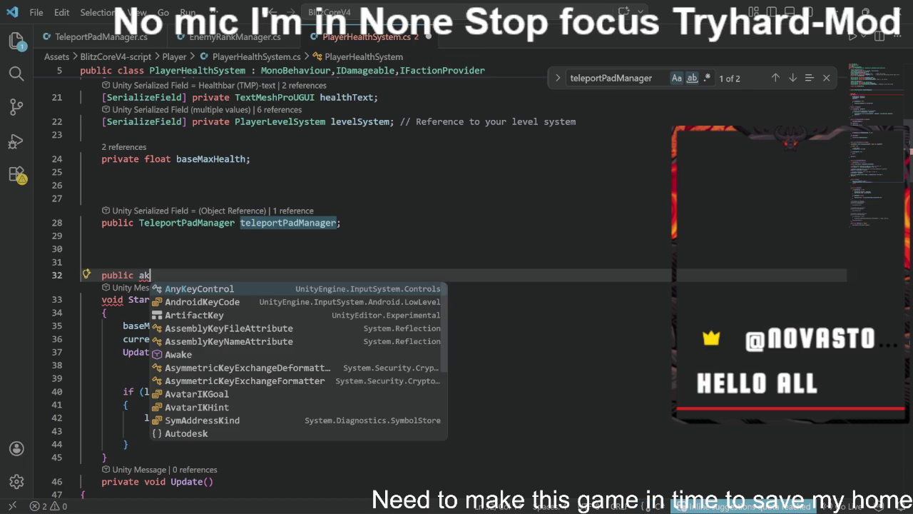
Step: Insert a public Awake() method containing an if (teleportPadManager == null) block
{"action": "key", "text": "Down"}
{"action": "key", "text": "Down"}
{"action": "key", "text": "Down"}
{"action": "key", "text": "Down"}
{"action": "key", "text": "Down"}
{"action": "key", "text": "Return"}
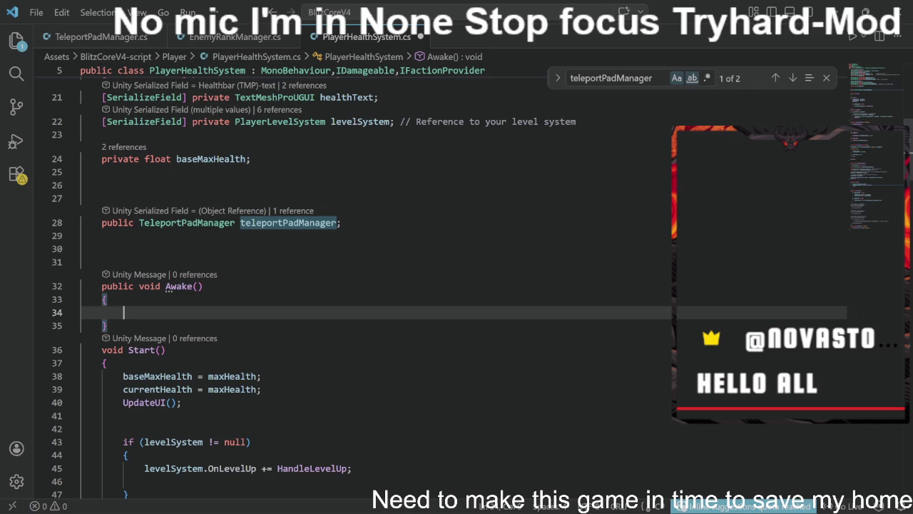
{"action": "type", "text": "if"}
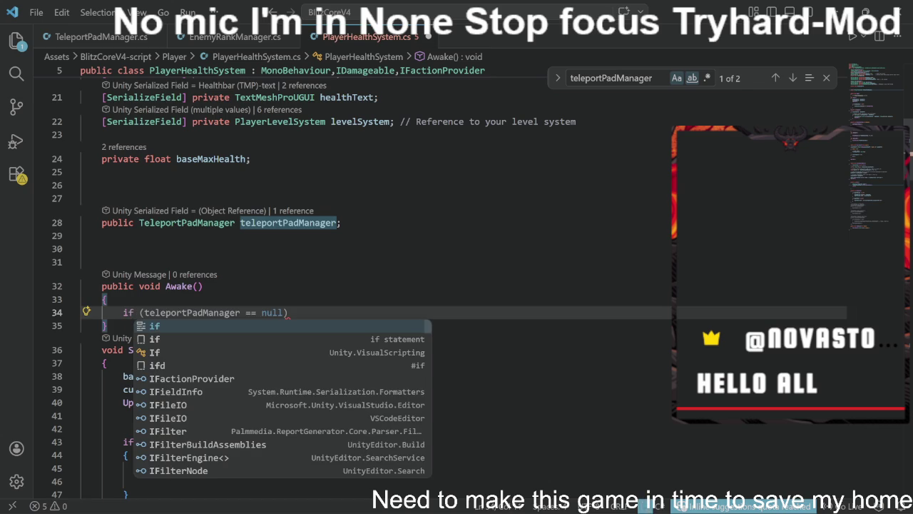
{"action": "key", "text": "Escape"}
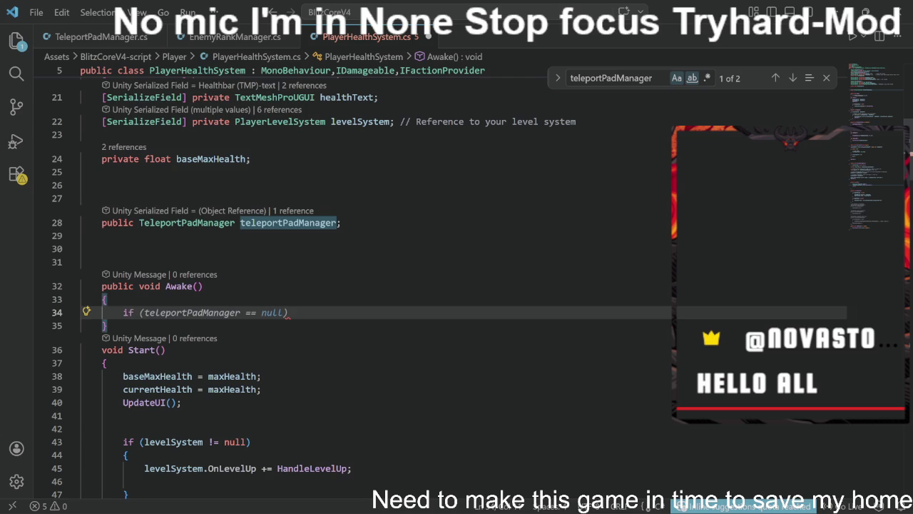
{"action": "key", "text": "Tab"}
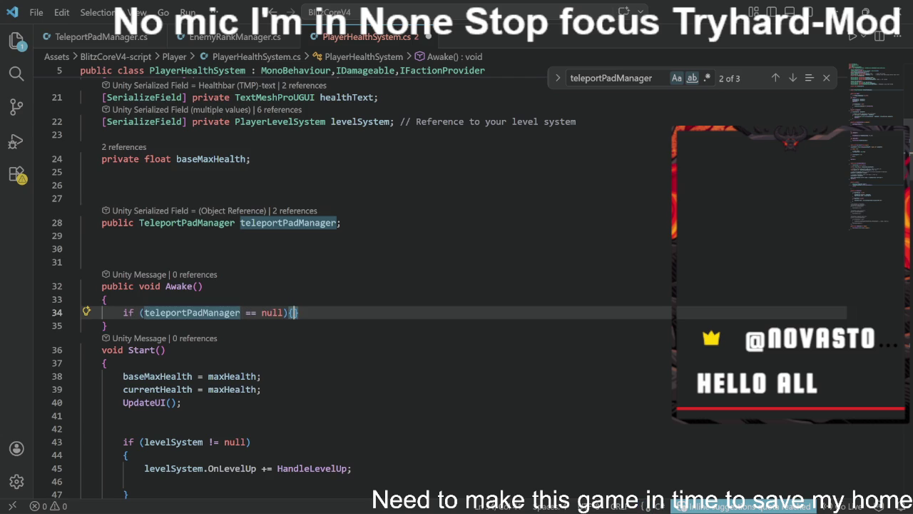
{"action": "key", "text": "Return"}
{"action": "type", "text": "{"}
{"action": "key", "text": "Return"}
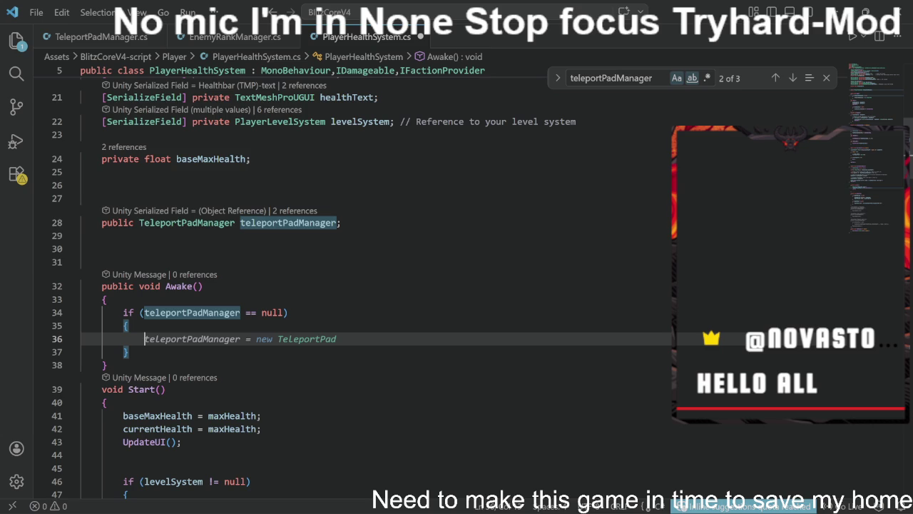
Step: Inside the null check, assign teleportPadManager = GetComponent<TeleportPadManager>()
{"action": "type", "text": "Get"}
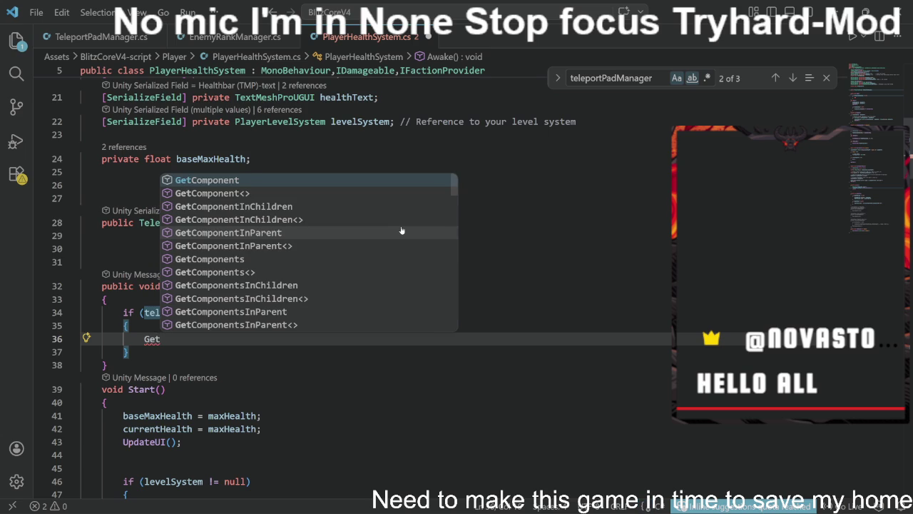
{"action": "key", "text": "BackSpace"}
{"action": "key", "text": "BackSpace"}
{"action": "key", "text": "BackSpace"}
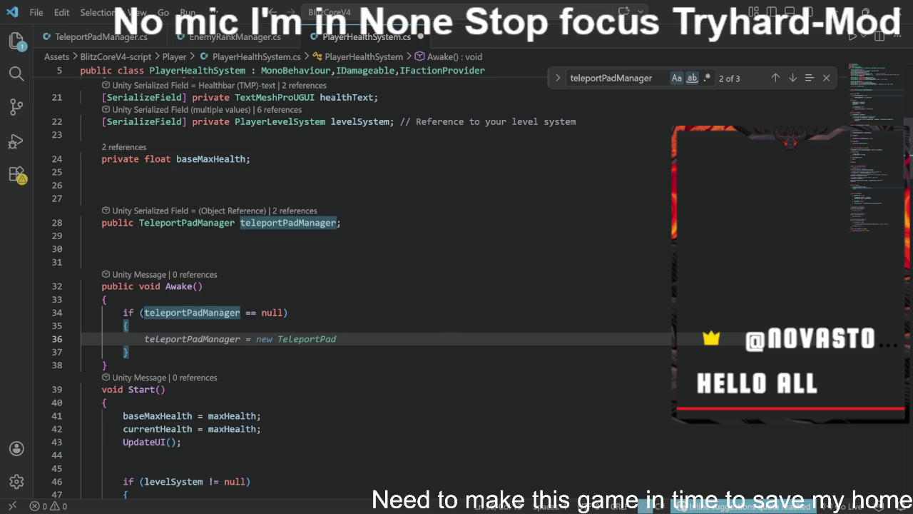
{"action": "key", "text": "Tab"}
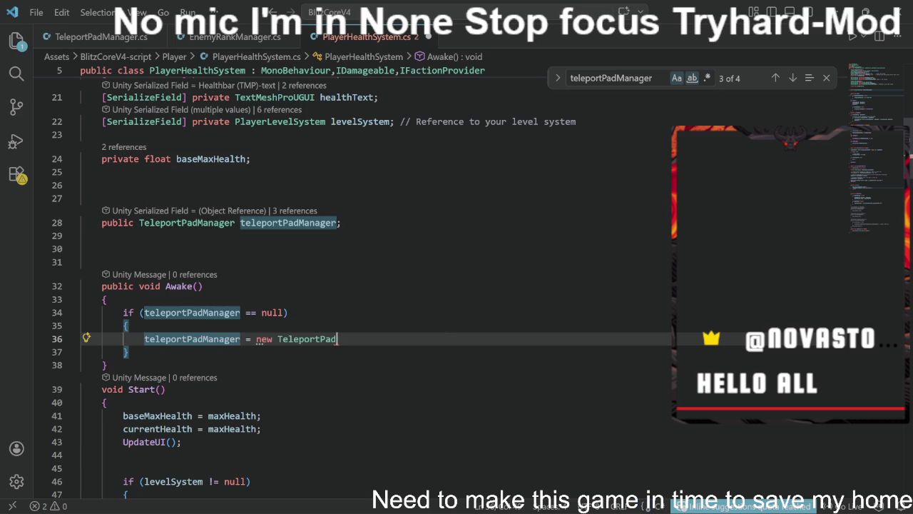
{"action": "key", "text": "BackSpace"}
{"action": "key", "text": "BackSpace"}
{"action": "key", "text": "BackSpace"}
{"action": "key", "text": "BackSpace"}
{"action": "key", "text": "BackSpace"}
{"action": "key", "text": "BackSpace"}
{"action": "type", "text": "get"}
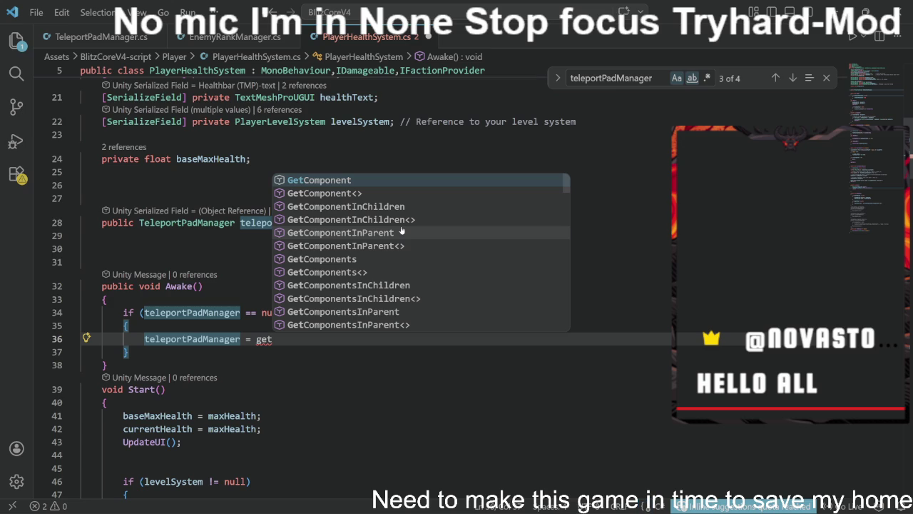
{"action": "key", "text": "Down"}
{"action": "key", "text": "Return"}
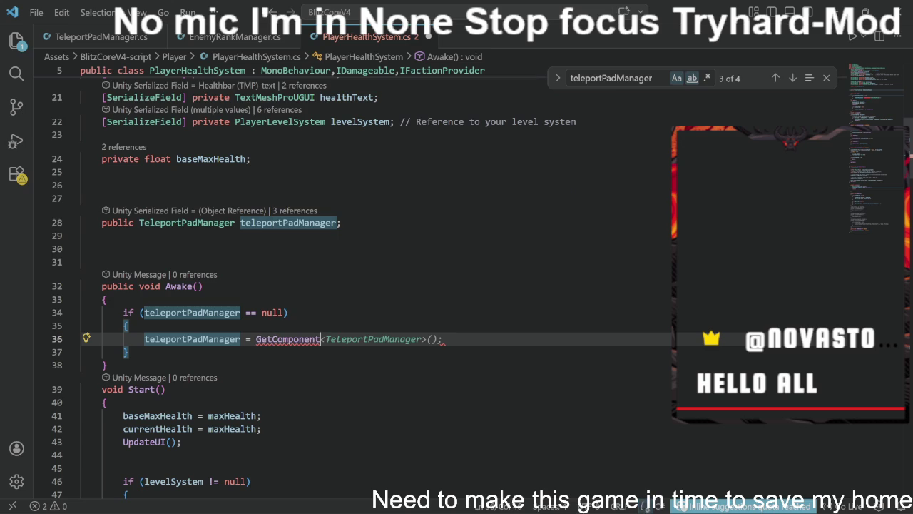
{"action": "key", "text": "Tab"}
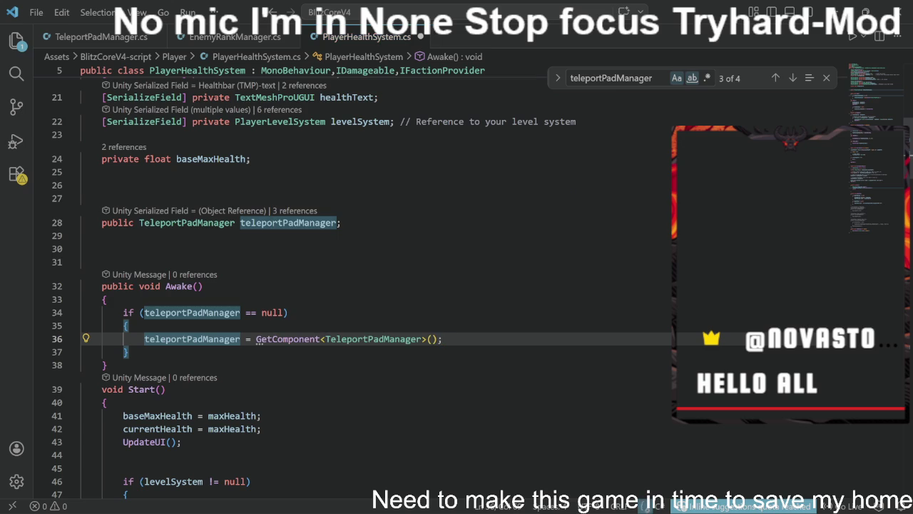
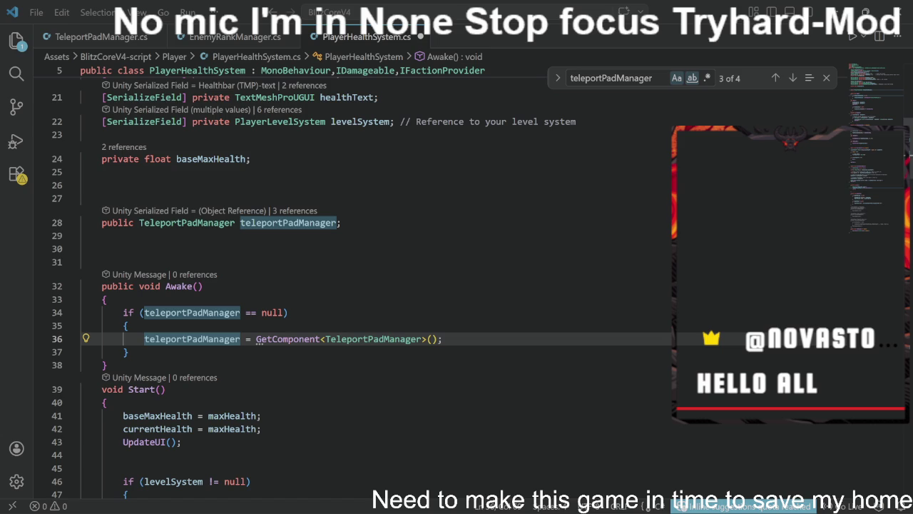
Step: Copy the teleportPadManager identifier and select its field declaration on line 28
{"action": "left_click", "coordinate": [309, 222]}
{"action": "right_click", "coordinate": [308, 222]}
{"action": "left_click", "coordinate": [362, 464]}
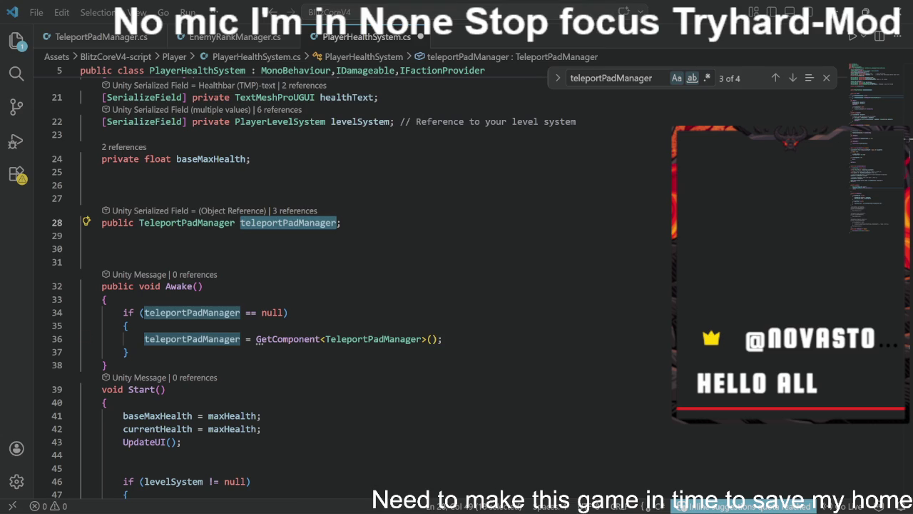
{"action": "left_click_drag", "start_coordinate": [342, 222], "coordinate": [89, 223]}
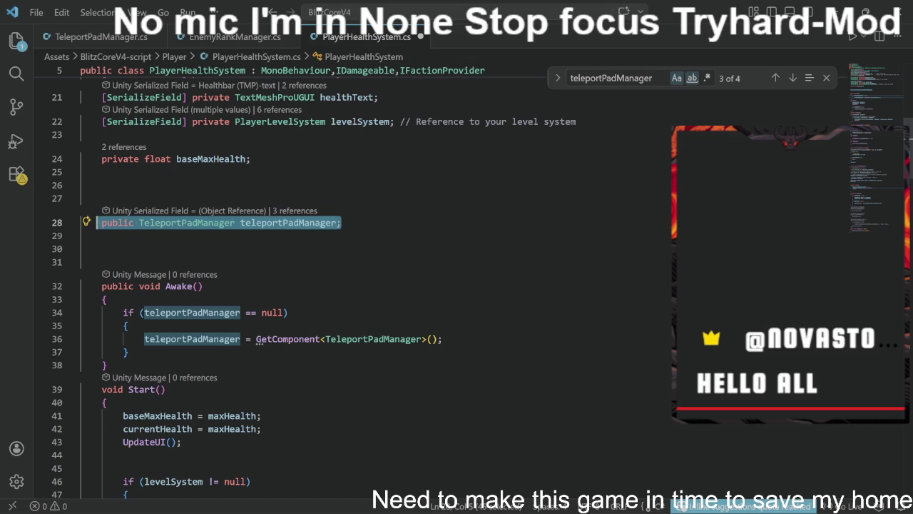
{"action": "key", "text": "alt+Tab"}
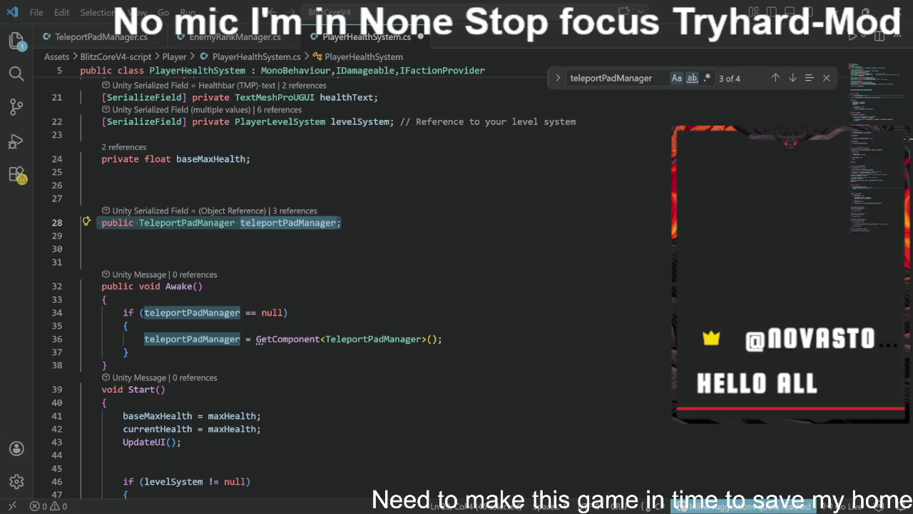
{"action": "left_click", "coordinate": [179, 286]}
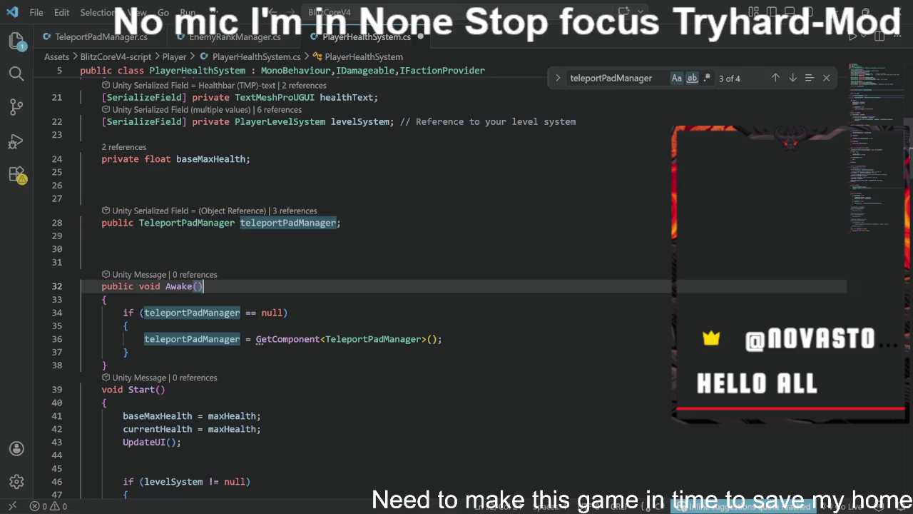
{"action": "key", "text": "ctrl+a"}
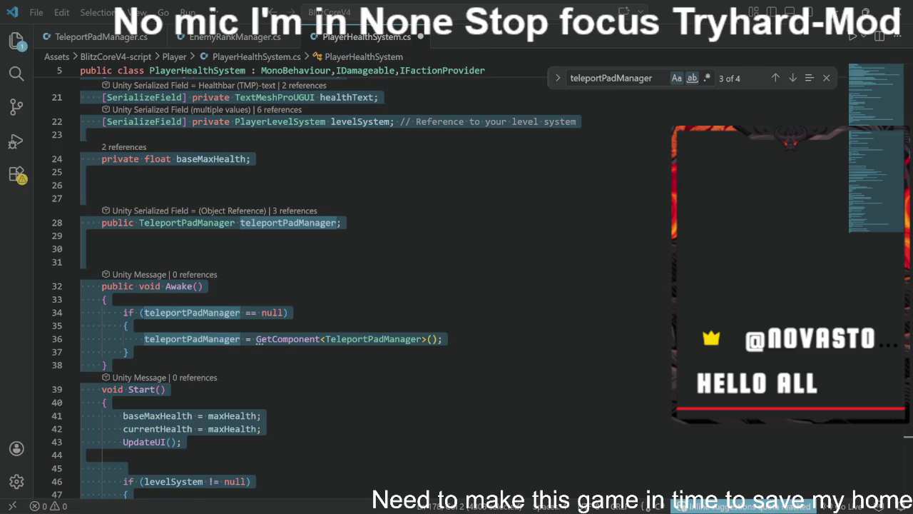
{"action": "left_click", "coordinate": [143, 236]}
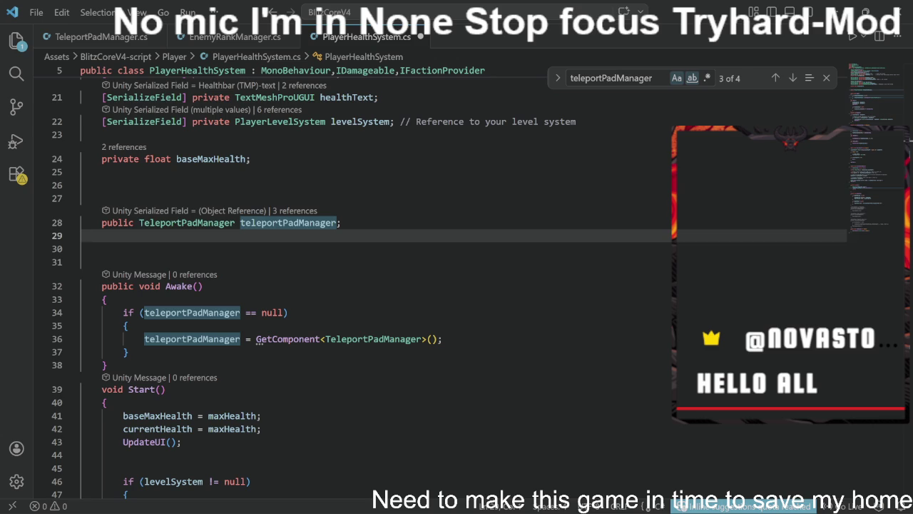
Step: Move the baseMaxHealth and currentHealth assignments from Start into Awake, replacing the GetComponent if-block
{"action": "scroll", "coordinate": [357, 286], "scroll_direction": "down", "scroll_amount": 2}
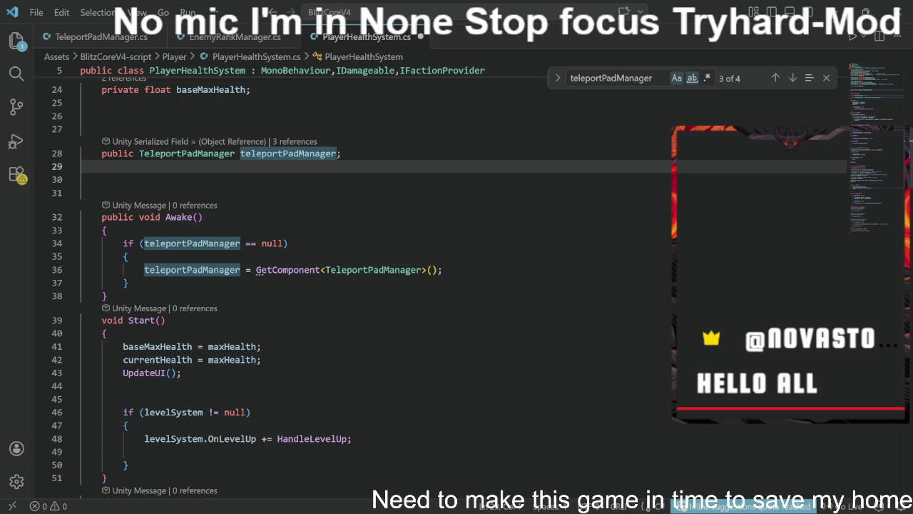
{"action": "scroll", "coordinate": [357, 286], "scroll_direction": "down", "scroll_amount": 1}
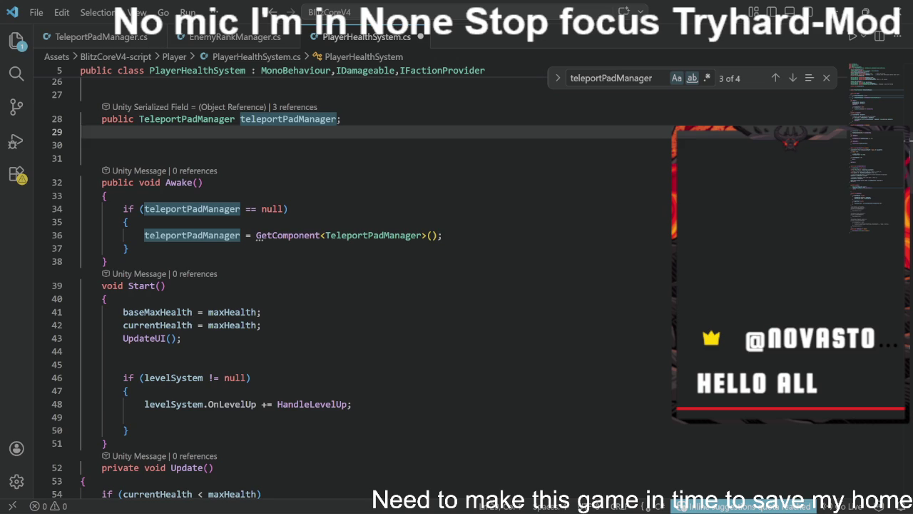
{"action": "scroll", "coordinate": [321, 286], "scroll_direction": "down", "scroll_amount": 3}
{"action": "scroll", "coordinate": [321, 285], "scroll_direction": "up", "scroll_amount": 2}
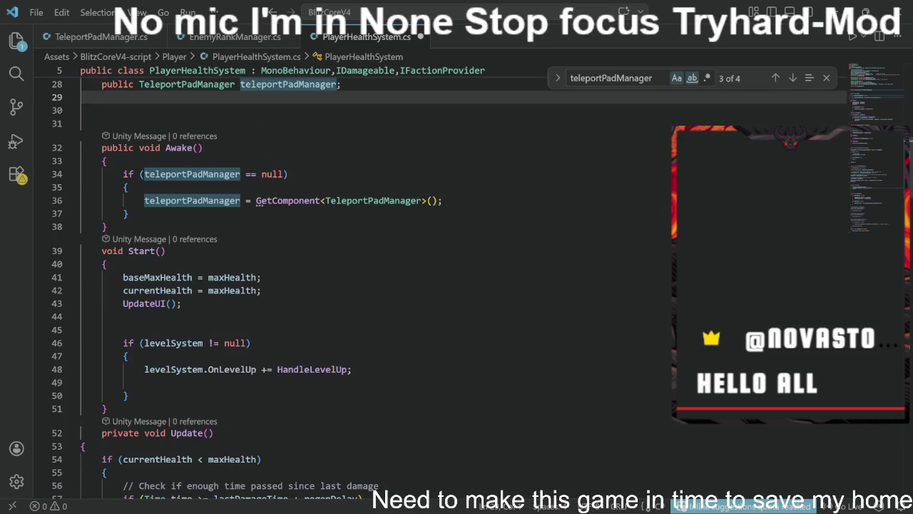
{"action": "scroll", "coordinate": [321, 286], "scroll_direction": "up", "scroll_amount": 1}
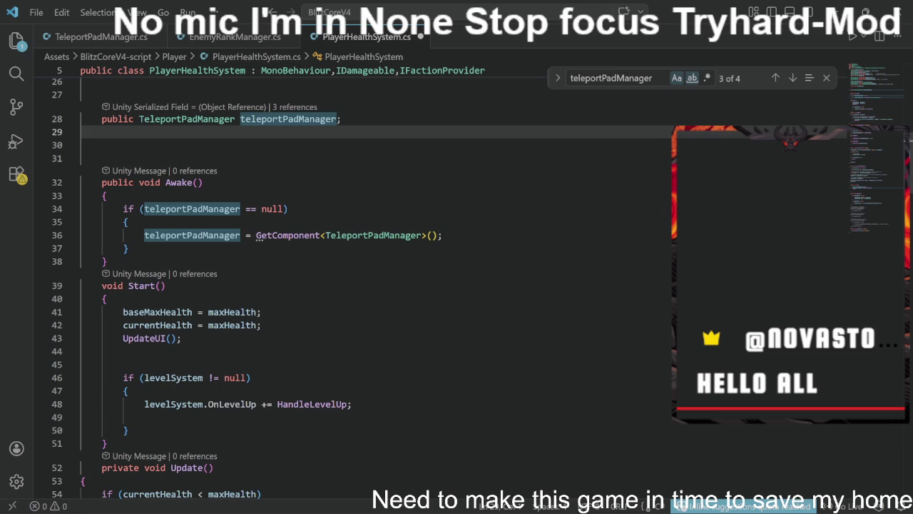
{"action": "left_click_drag", "start_coordinate": [112, 312], "coordinate": [262, 325]}
{"action": "key", "text": "ctrl+c"}
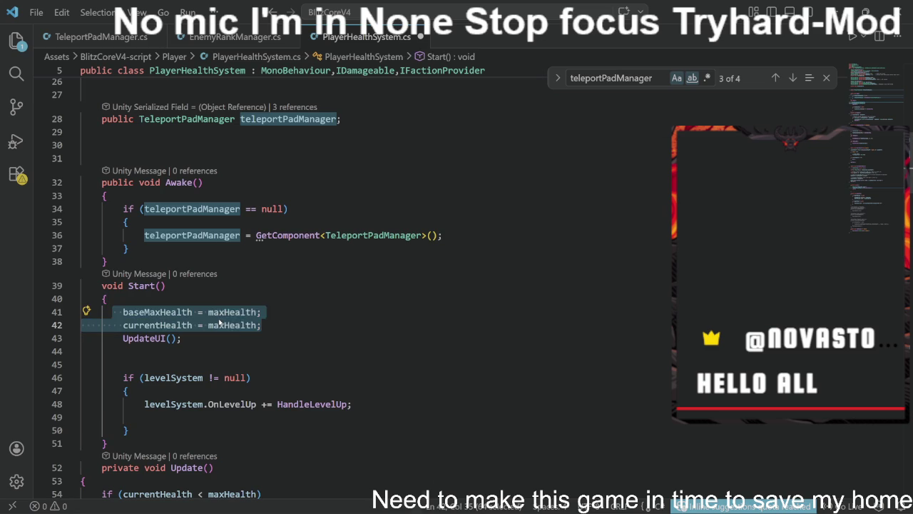
{"action": "right_click", "coordinate": [220, 323]}
{"action": "left_click", "coordinate": [239, 444]}
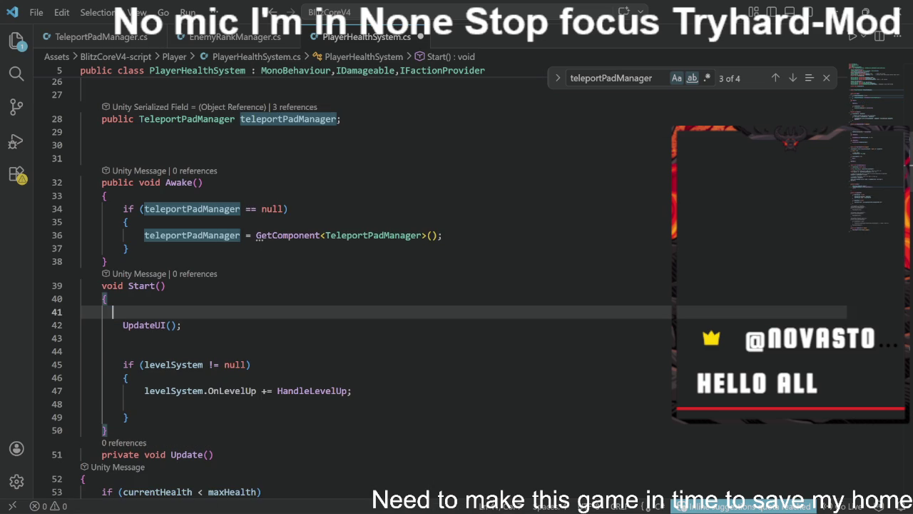
{"action": "left_click_drag", "start_coordinate": [123, 222], "coordinate": [128, 248]}
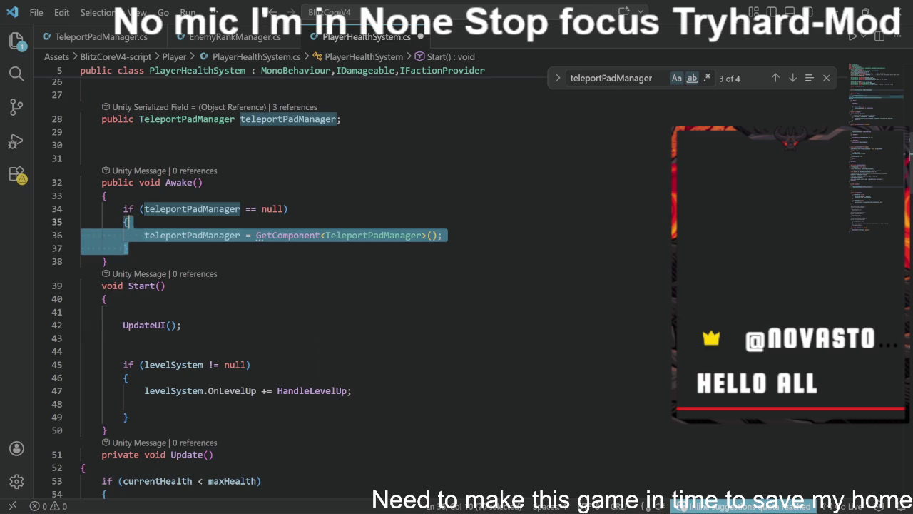
{"action": "key", "text": "shift+Up"}
{"action": "key", "text": "shift+Up"}
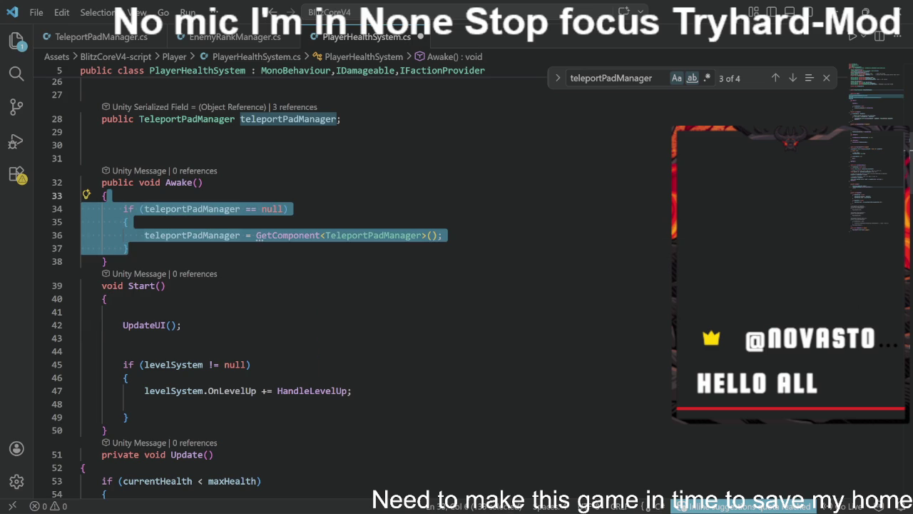
{"action": "key", "text": "shift+Down"}
{"action": "key", "text": "BackSpace"}
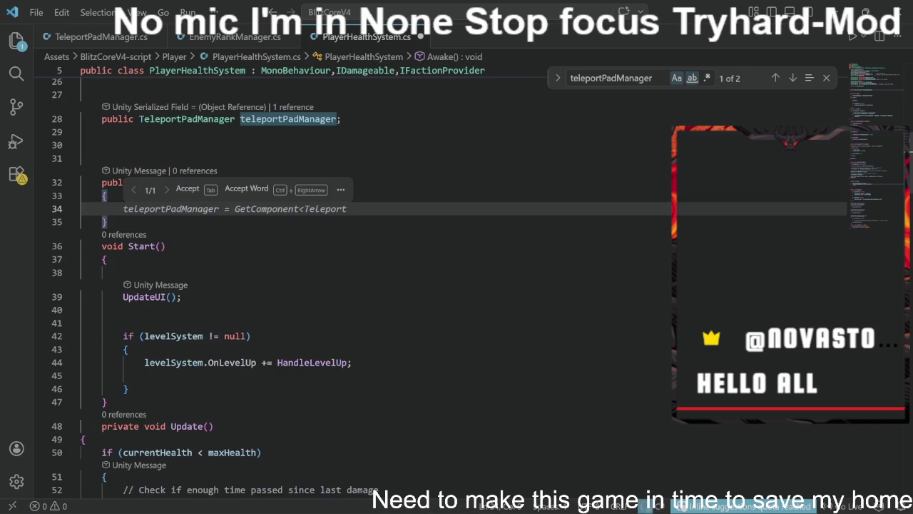
{"action": "key", "text": "ctrl+v"}
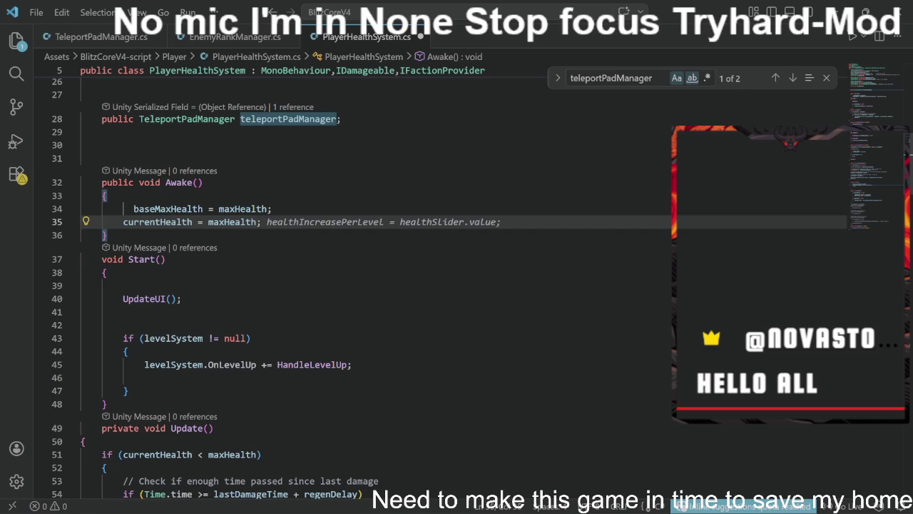
{"action": "key", "text": "Home"}
{"action": "key", "text": "Tab"}
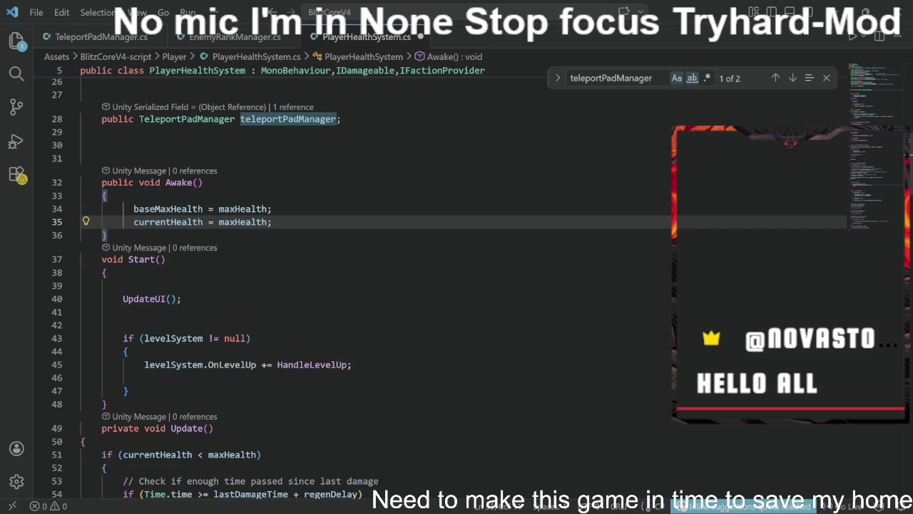
Step: Remove the levelSystem block and blank lines so Start only calls UpdateUI(), then save
{"action": "left_click_drag", "start_coordinate": [119, 325], "coordinate": [129, 390]}
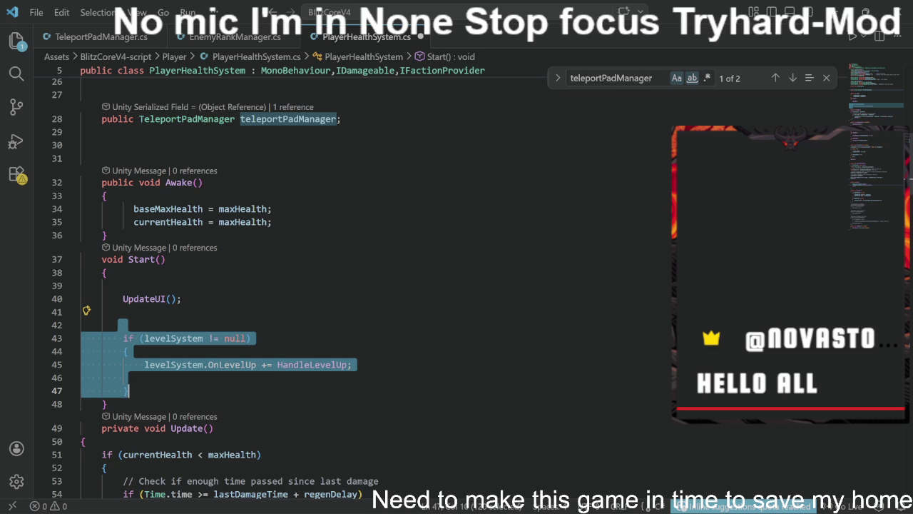
{"action": "right_click", "coordinate": [171, 400]}
{"action": "left_click", "coordinate": [179, 443]}
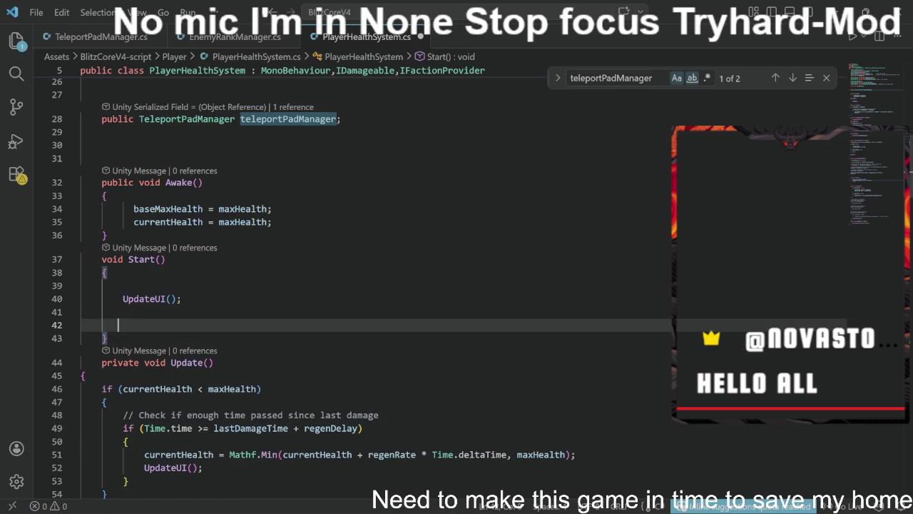
{"action": "key", "text": "BackSpace"}
{"action": "left_click", "coordinate": [112, 286]}
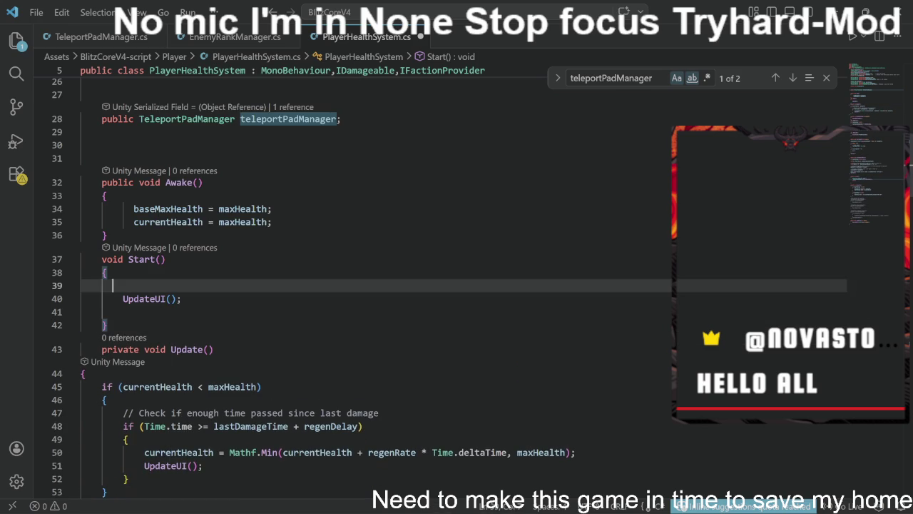
{"action": "key", "text": "BackSpace"}
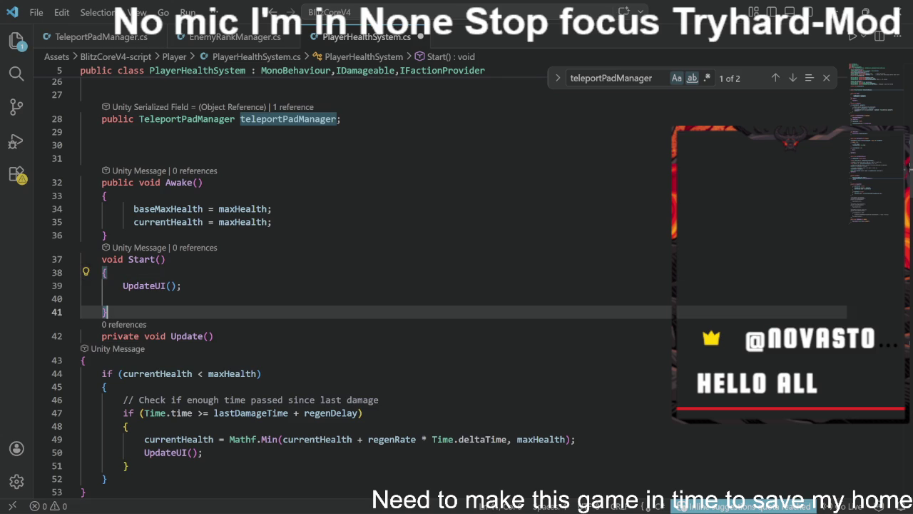
{"action": "key", "text": "BackSpace"}
{"action": "left_click", "coordinate": [182, 285]}
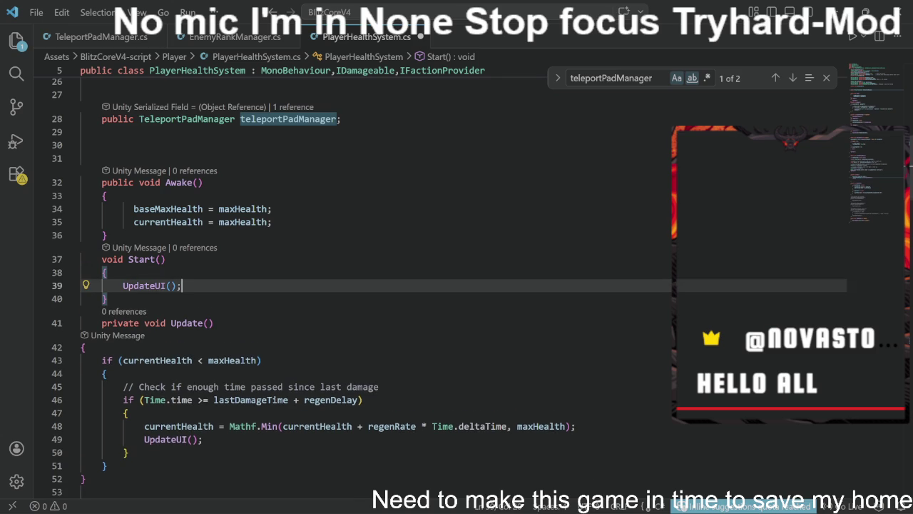
{"action": "key", "text": "ctrl+s"}
Step: Add a new empty line after Start's closing brace
{"action": "left_click", "coordinate": [81, 322]}
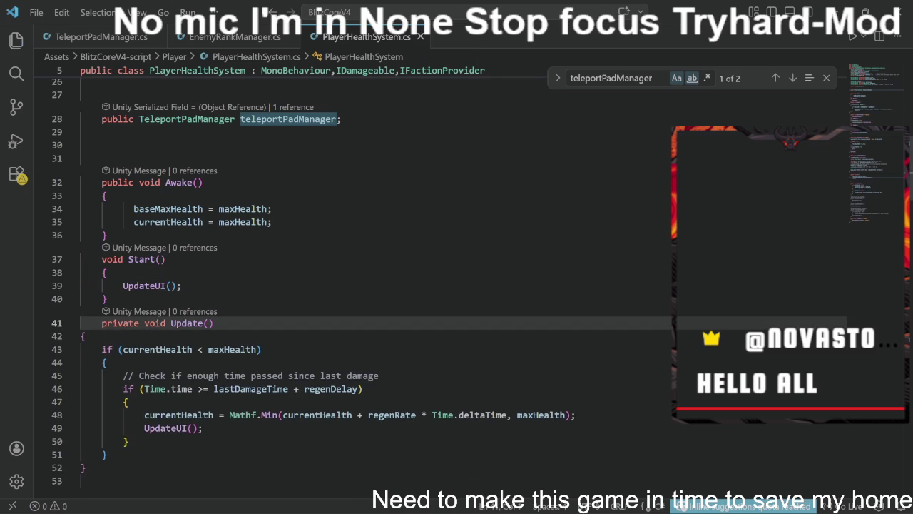
{"action": "left_click", "coordinate": [107, 298]}
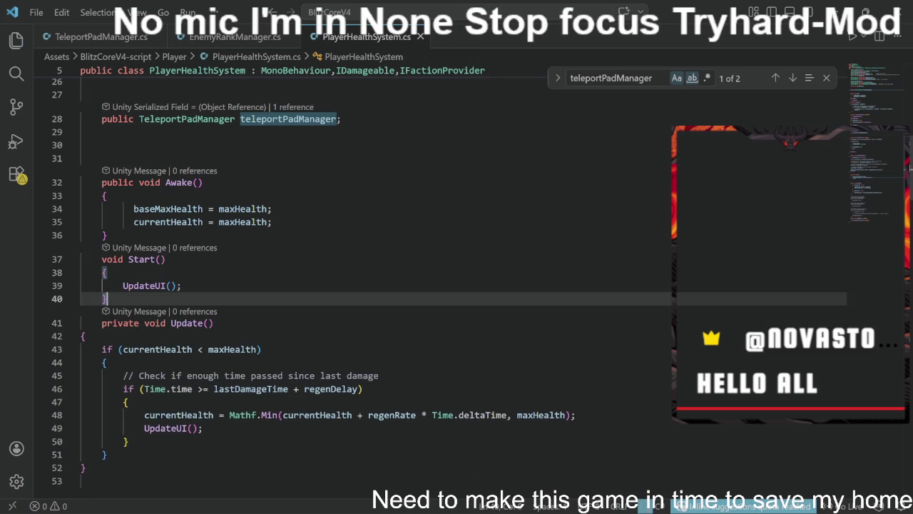
{"action": "key", "text": "Return"}
{"action": "key", "text": "Return"}
{"action": "scroll", "coordinate": [449, 349], "scroll_direction": "down", "scroll_amount": 3}
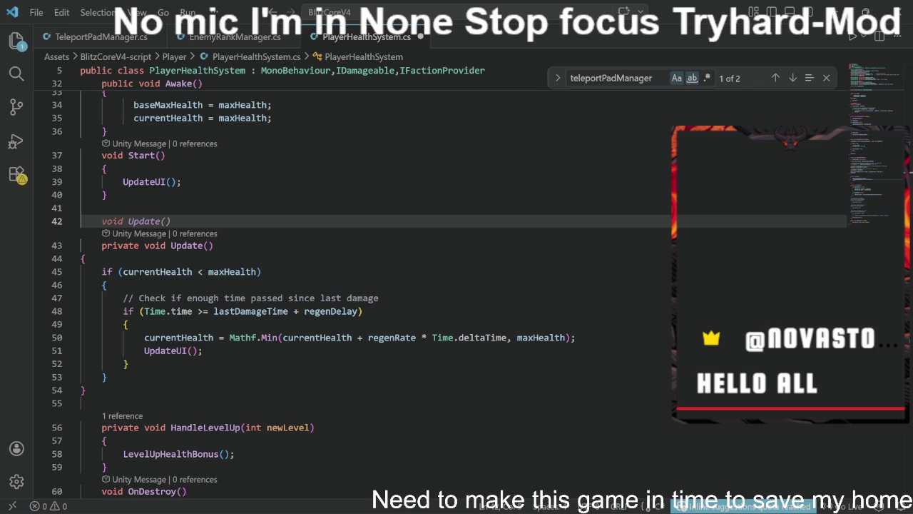
Step: Delete the OnEnable and OnDisable methods that InvokeRepeating and CancelInvoke CheckForLevelUp
{"action": "scroll", "coordinate": [356, 285], "scroll_direction": "down", "scroll_amount": 2}
{"action": "scroll", "coordinate": [357, 285], "scroll_direction": "down", "scroll_amount": 5}
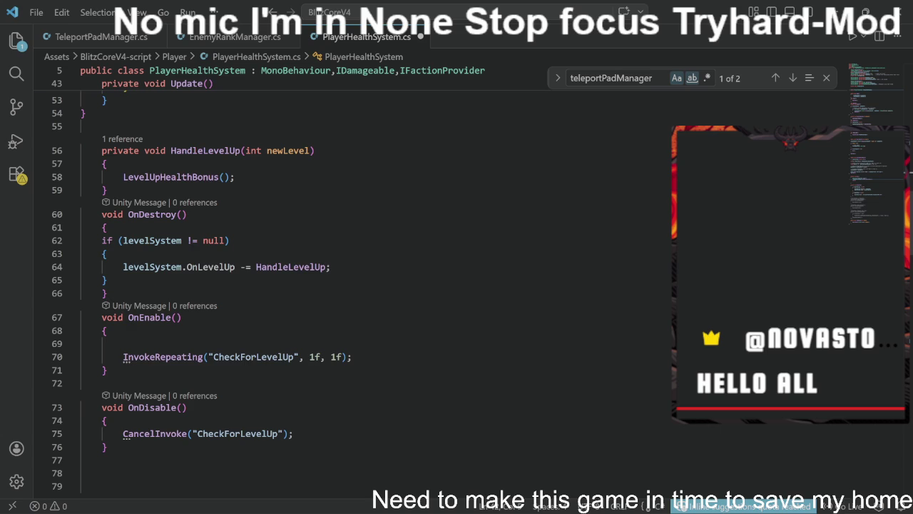
{"action": "left_click_drag", "start_coordinate": [81, 317], "coordinate": [81, 459]}
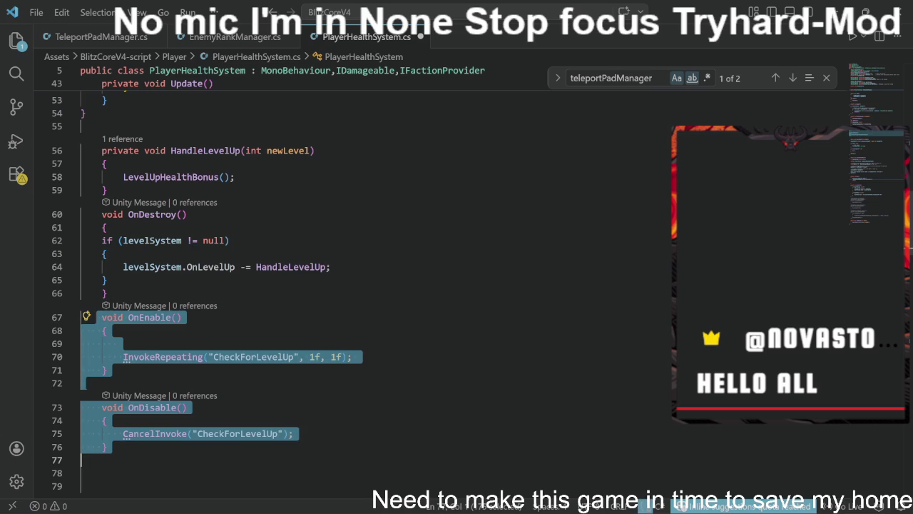
{"action": "key", "text": "BackSpace"}
{"action": "left_click", "coordinate": [81, 319]}
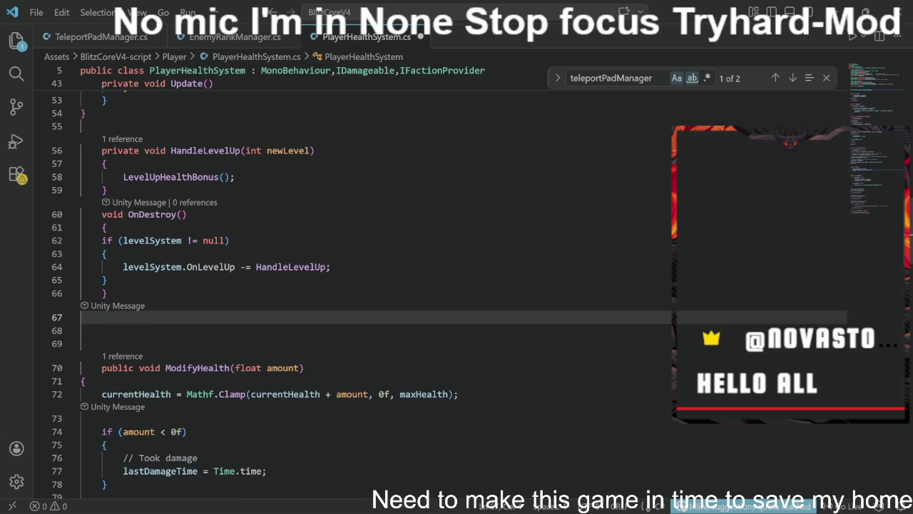
{"action": "left_click", "coordinate": [82, 306]}
{"action": "scroll", "coordinate": [356, 285], "scroll_direction": "up", "scroll_amount": 12}
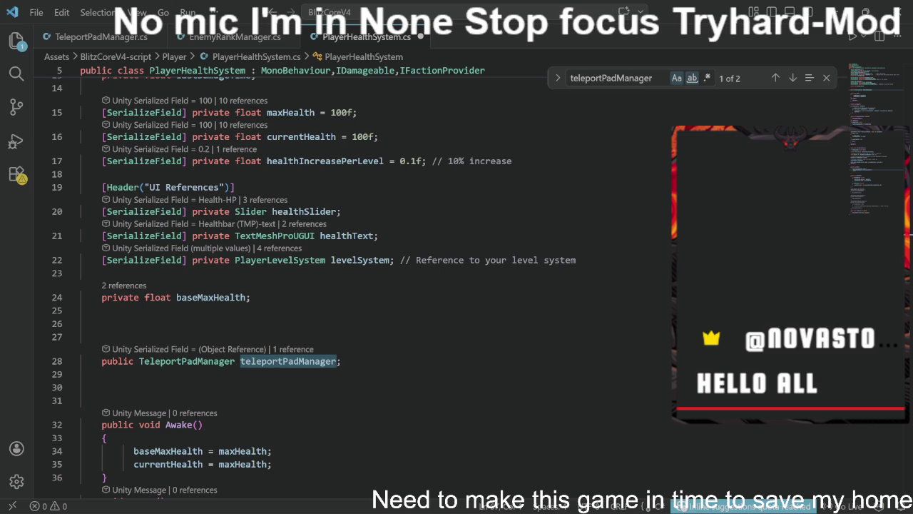
{"action": "scroll", "coordinate": [357, 285], "scroll_direction": "up", "scroll_amount": 5}
Step: Add 'using UnityEngine.SceneManagement;' on line 5 with autocompletion and save
{"action": "left_click", "coordinate": [225, 132]}
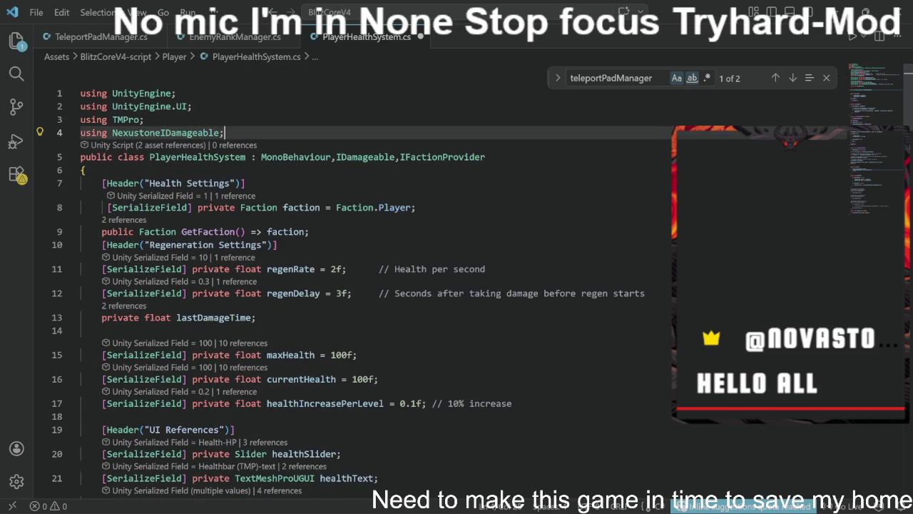
{"action": "key", "text": "Return"}
{"action": "type", "text": "using"}
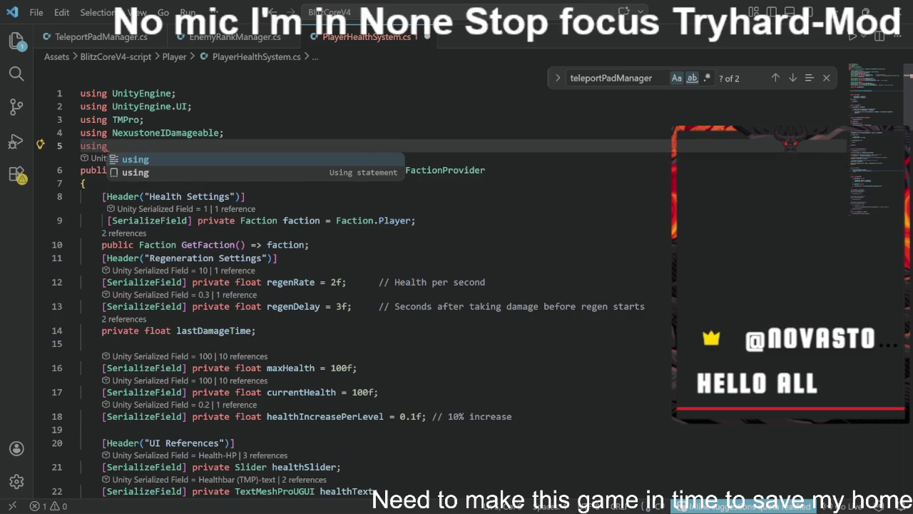
{"action": "type", "text": " S"}
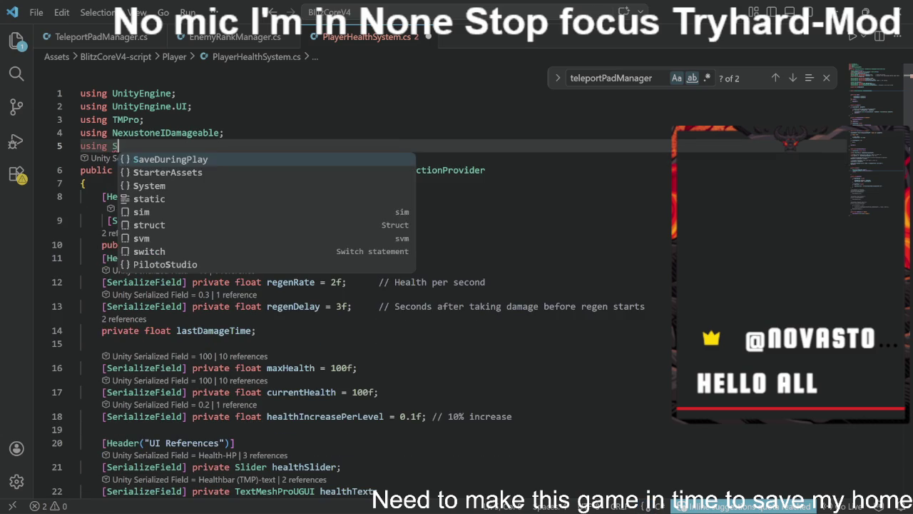
{"action": "type", "text": "cene"}
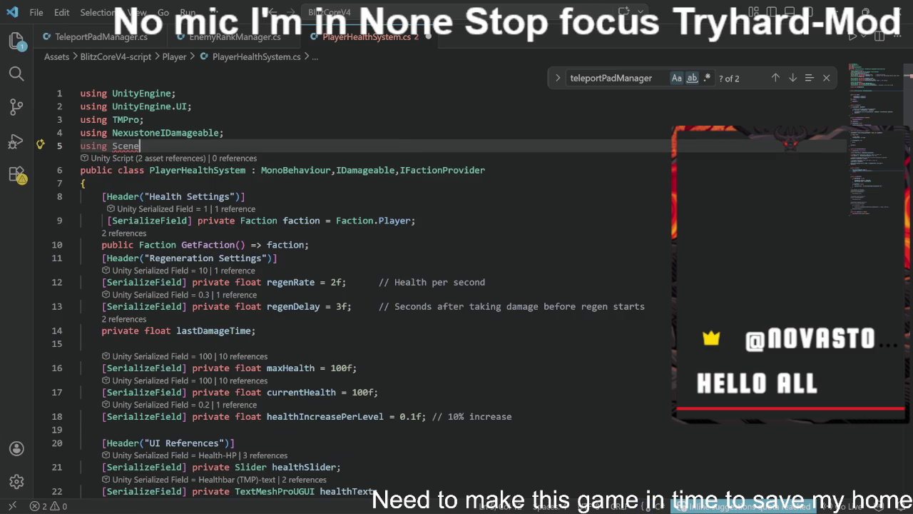
{"action": "key", "text": "BackSpace"}
{"action": "key", "text": "BackSpace"}
{"action": "key", "text": "BackSpace"}
{"action": "key", "text": "BackSpace"}
{"action": "key", "text": "BackSpace"}
{"action": "type", "text": "u"}
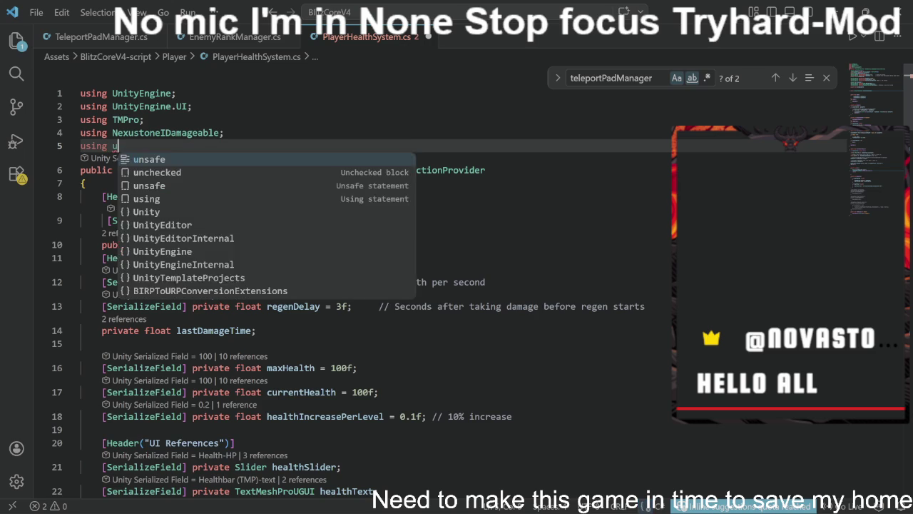
{"action": "type", "text": "nity"}
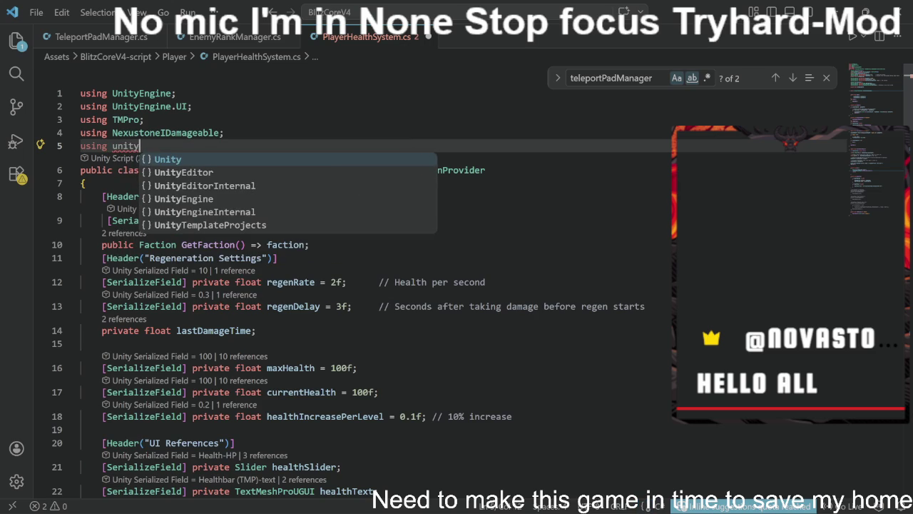
{"action": "key", "text": "Down"}
{"action": "key", "text": "Down"}
{"action": "key", "text": "Down"}
{"action": "key", "text": "Tab"}
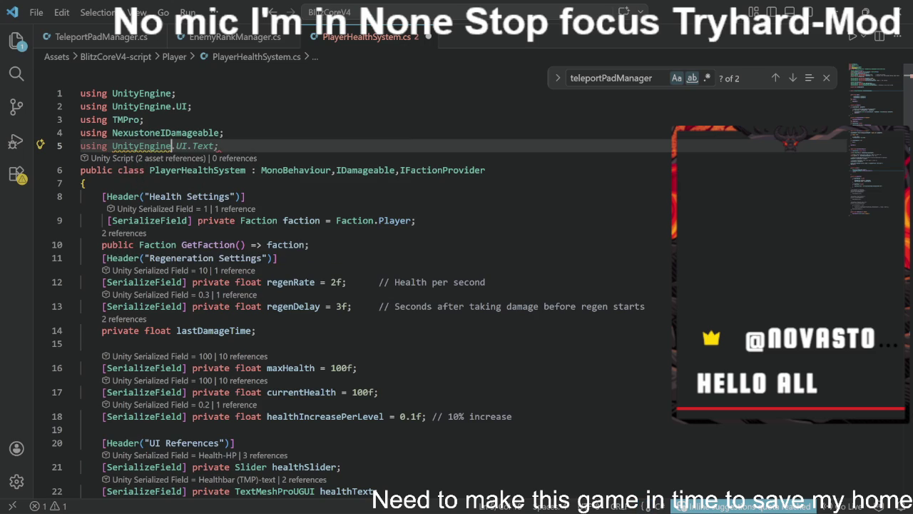
{"action": "type", "text": "."}
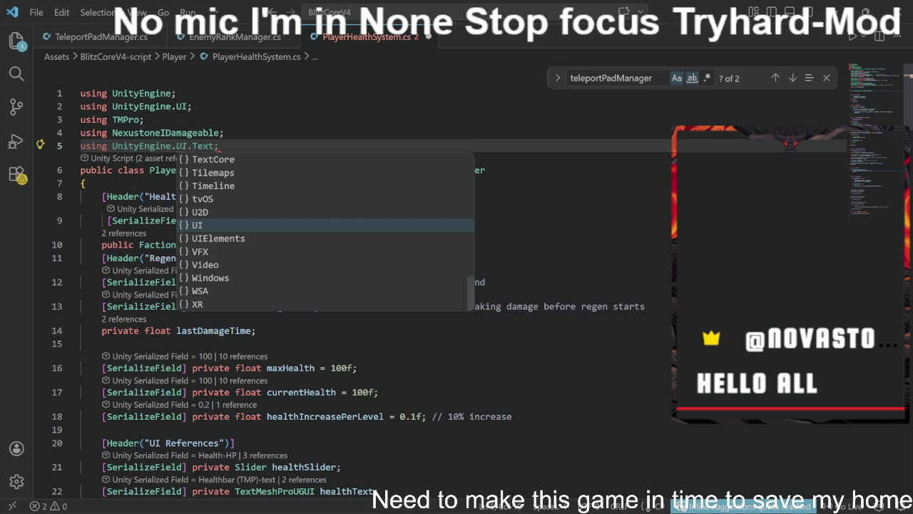
{"action": "type", "text": "Sc"}
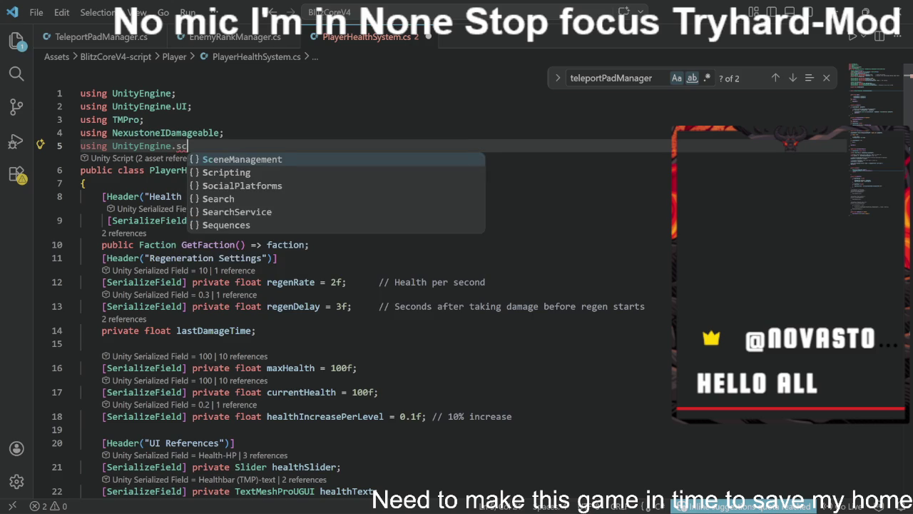
{"action": "key", "text": "Tab"}
{"action": "key", "text": "ctrl+s"}
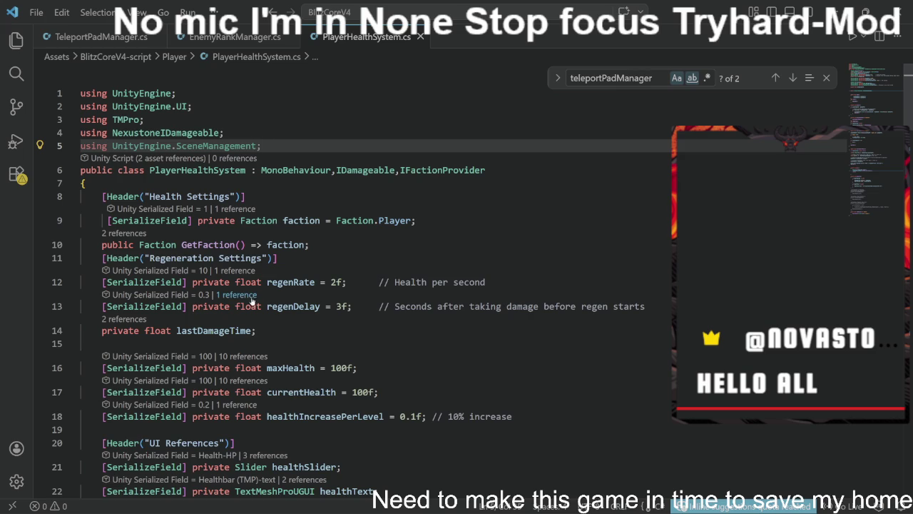
Step: Delete the SceneManagement import line entirely
{"action": "mouse_move", "coordinate": [253, 303]}
{"action": "scroll", "coordinate": [356, 286], "scroll_direction": "down", "scroll_amount": 2}
{"action": "scroll", "coordinate": [356, 286], "scroll_direction": "down", "scroll_amount": 2}
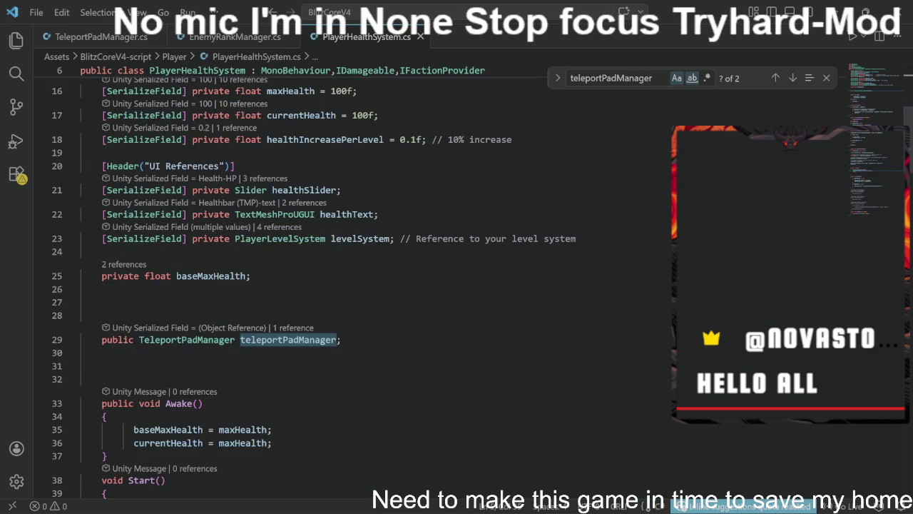
{"action": "left_click", "coordinate": [214, 315]}
{"action": "scroll", "coordinate": [356, 285], "scroll_direction": "up", "scroll_amount": 6}
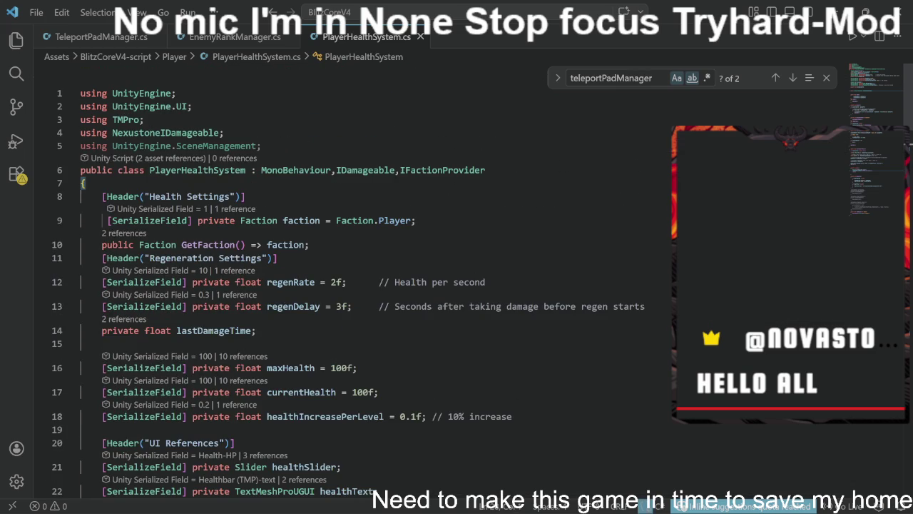
{"action": "left_click_drag", "start_coordinate": [261, 146], "coordinate": [71, 152]}
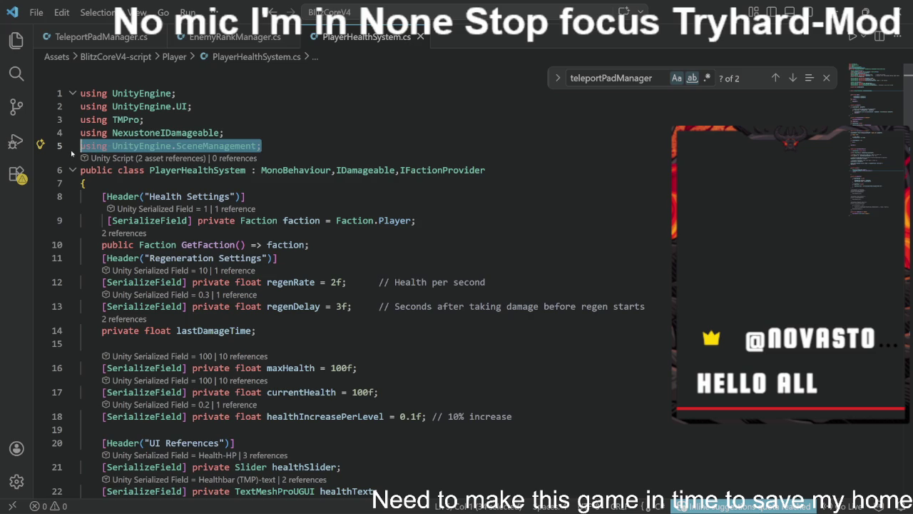
{"action": "key", "text": "End"}
{"action": "key", "text": "BackSpace"}
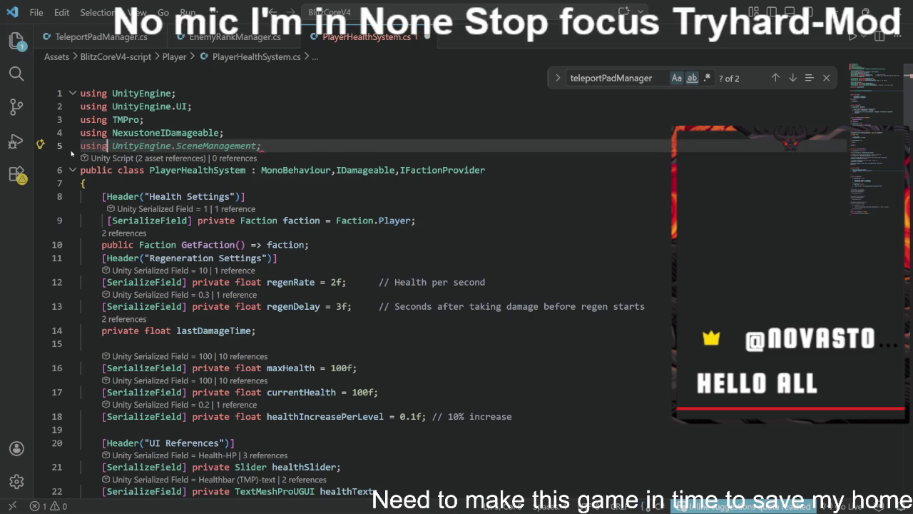
{"action": "key", "text": "ctrl+shift+k"}
Step: Restore the SceneManagement import with undo and save the script again
{"action": "scroll", "coordinate": [71, 154], "scroll_direction": "down", "scroll_amount": 15}
{"action": "scroll", "coordinate": [71, 155], "scroll_direction": "up", "scroll_amount": 7}
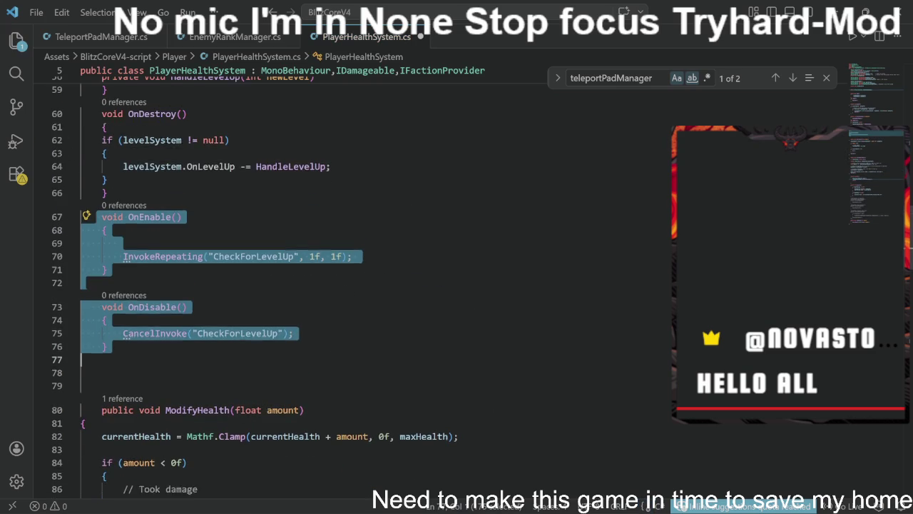
{"action": "scroll", "coordinate": [321, 286], "scroll_direction": "up", "scroll_amount": 10}
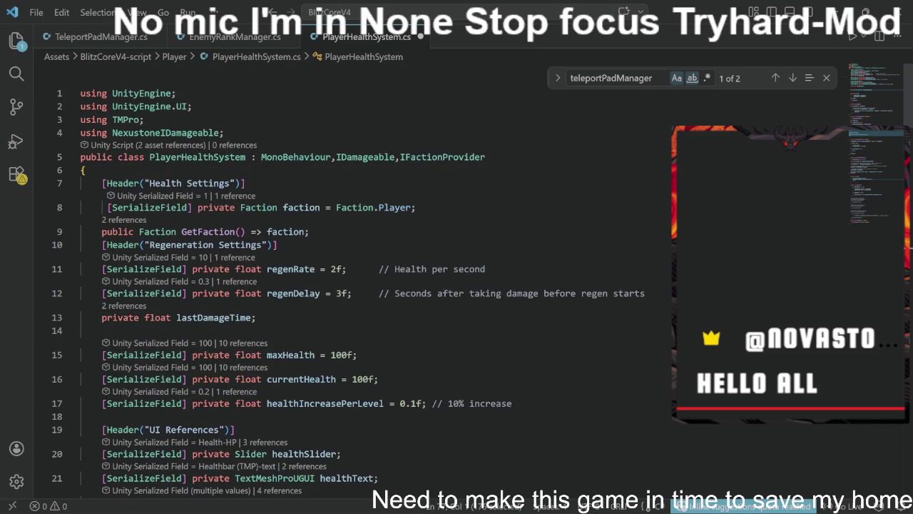
{"action": "key", "text": "ctrl+z"}
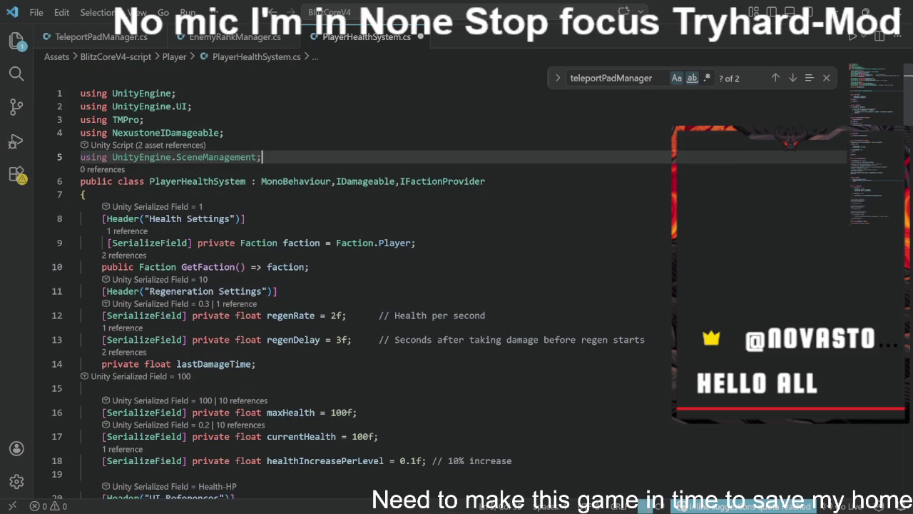
{"action": "key", "text": "ctrl+s"}
{"action": "scroll", "coordinate": [356, 285], "scroll_direction": "down", "scroll_amount": 5}
{"action": "scroll", "coordinate": [357, 285], "scroll_direction": "down", "scroll_amount": 15}
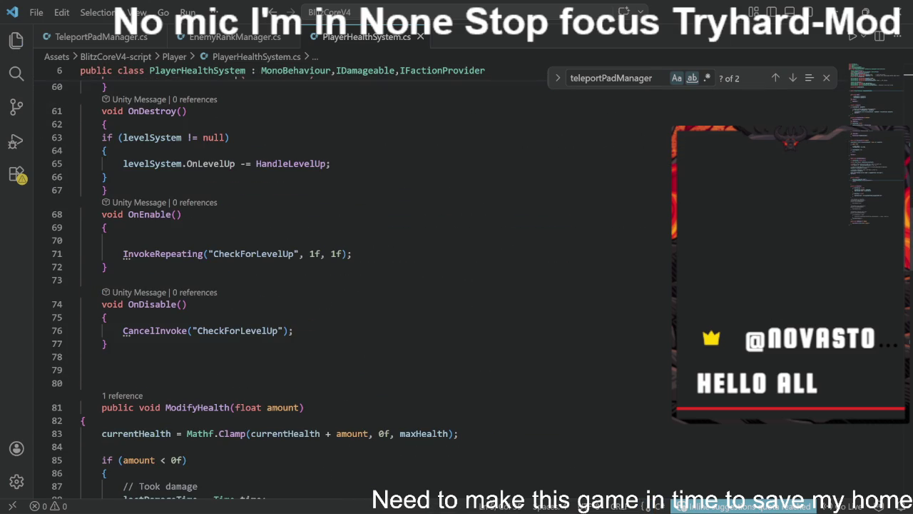
Step: Delete the InvokeRepeating call in OnEnable and the CancelInvoke call in OnDisable
{"action": "left_click_drag", "start_coordinate": [122, 253], "coordinate": [352, 254]}
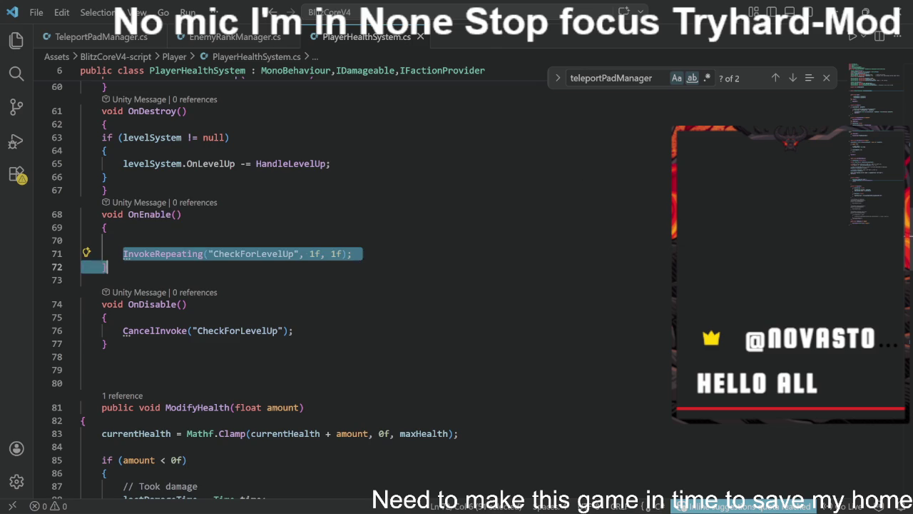
{"action": "key", "text": "BackSpace"}
{"action": "left_click_drag", "start_coordinate": [123, 331], "coordinate": [292, 330]}
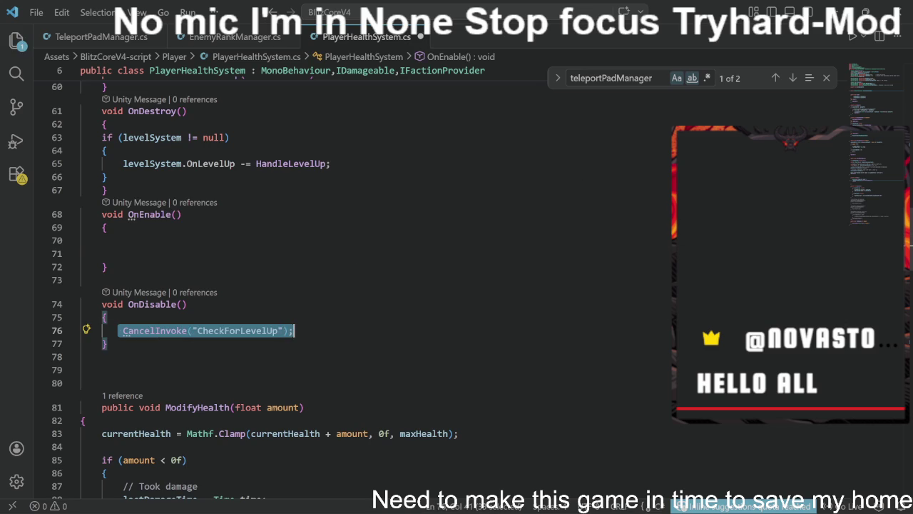
{"action": "key", "text": "BackSpace"}
Step: Begin a 'teleportPadManager.sc' statement on the empty line inside OnEnable
{"action": "left_click", "coordinate": [117, 239]}
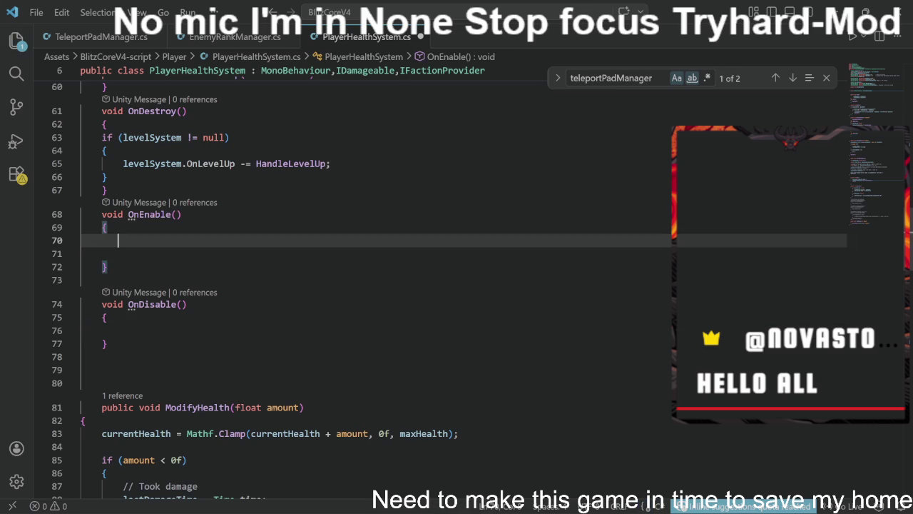
{"action": "type", "text": "tele"}
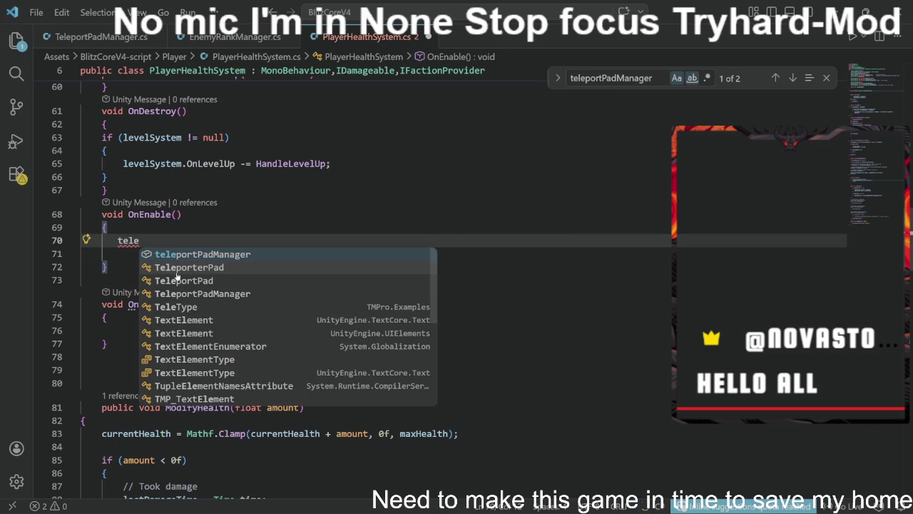
{"action": "key", "text": "Tab"}
{"action": "type", "text": "="}
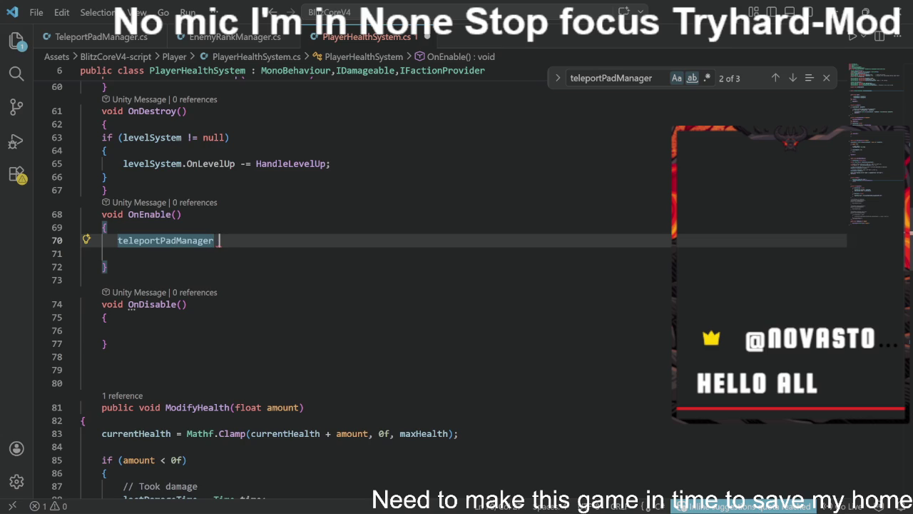
{"action": "key", "text": "BackSpace"}
{"action": "key", "text": "BackSpace"}
{"action": "type", "text": "s"}
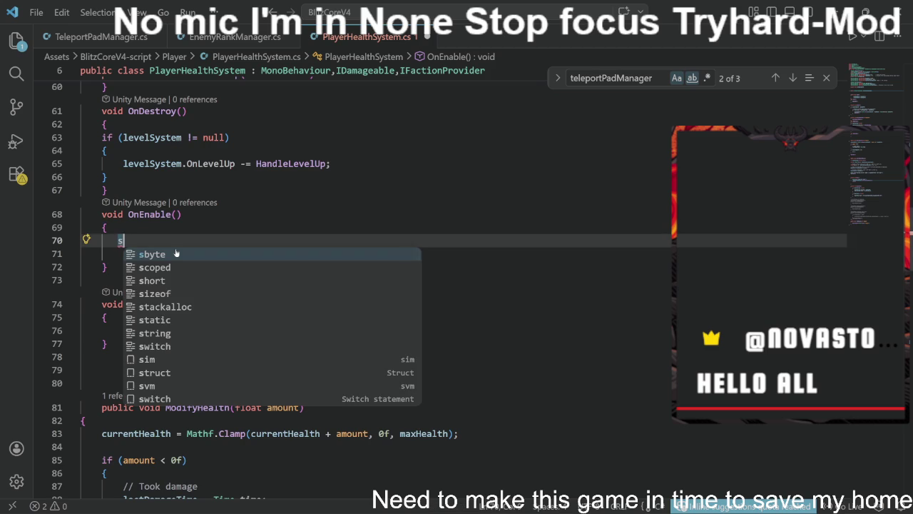
{"action": "type", "text": "cene"}
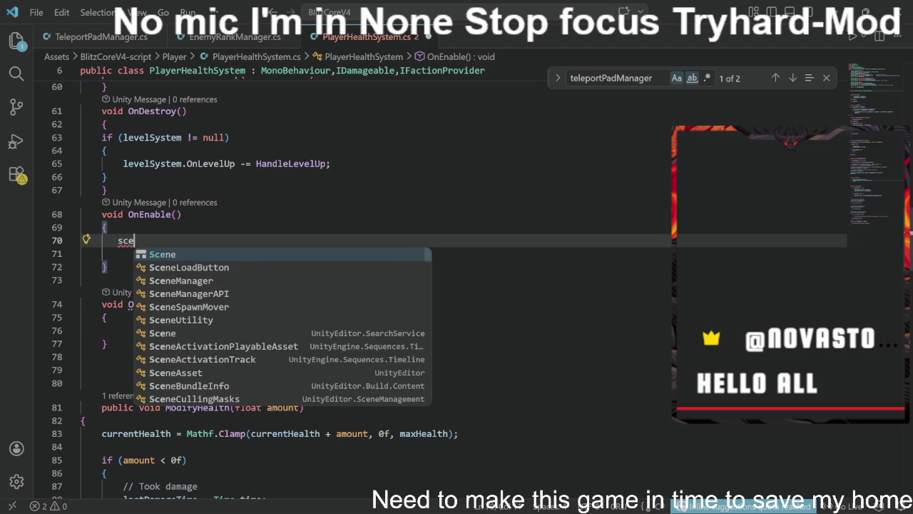
{"action": "key", "text": "Tab"}
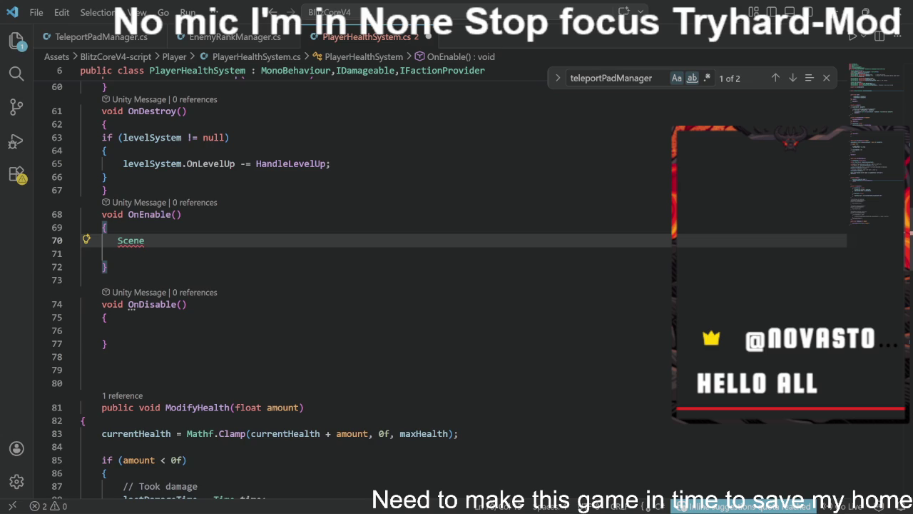
{"action": "key", "text": "BackSpace"}
{"action": "key", "text": "BackSpace"}
{"action": "key", "text": "BackSpace"}
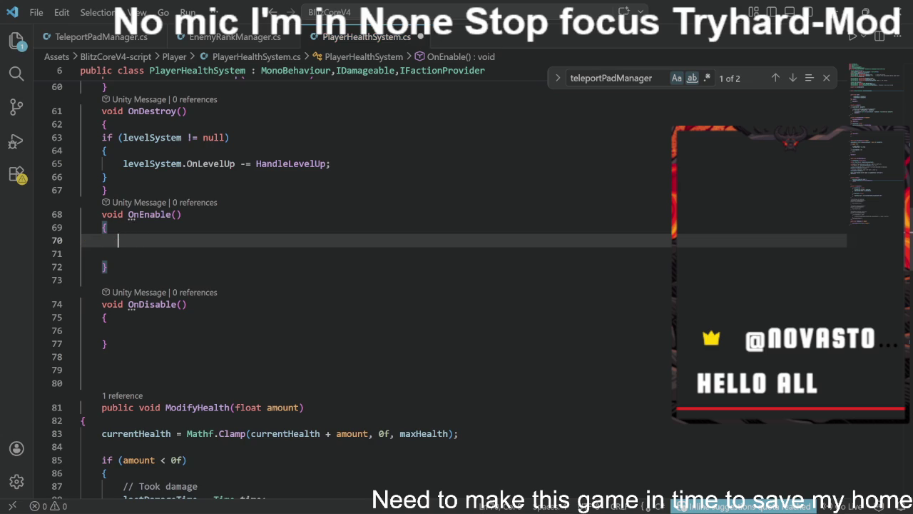
{"action": "type", "text": "tele"}
{"action": "key", "text": "Tab"}
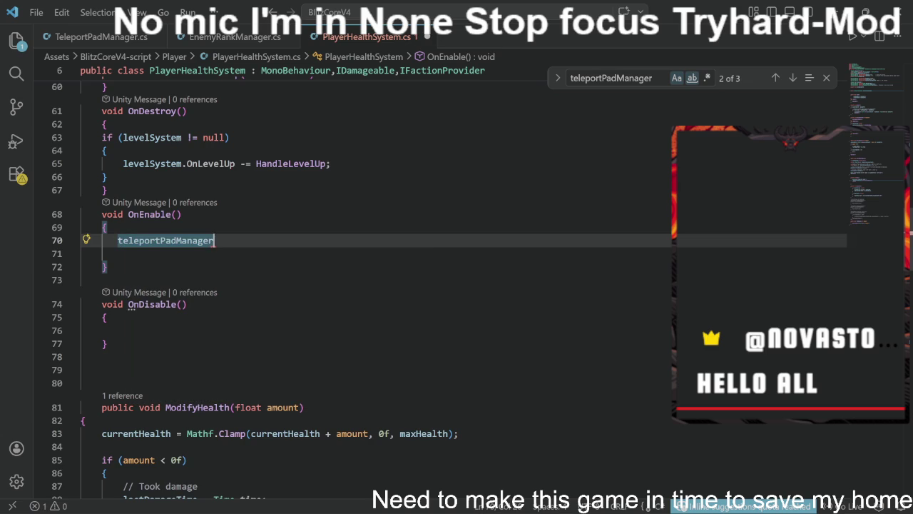
{"action": "type", "text": "."}
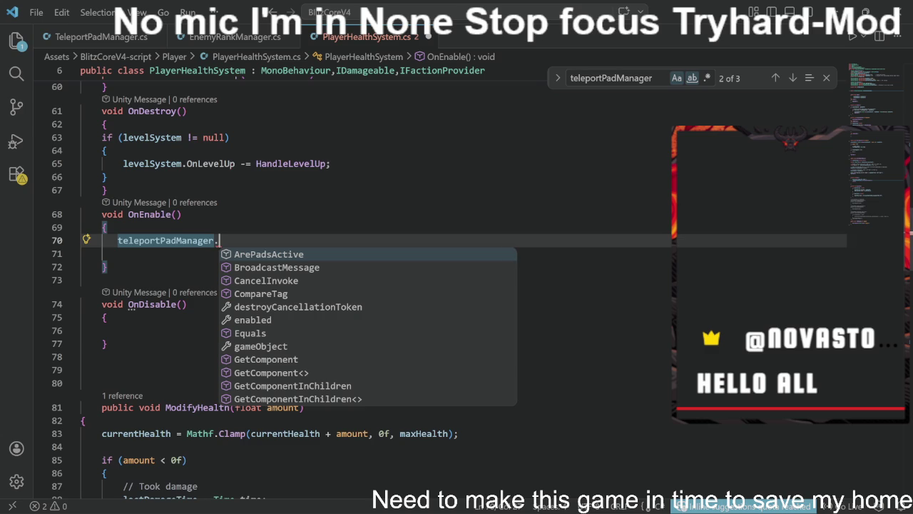
{"action": "type", "text": "sc"}
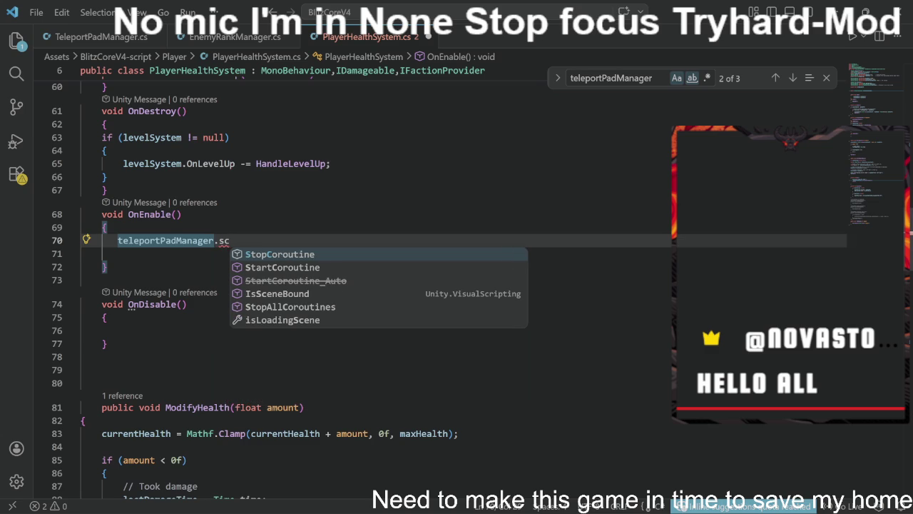
{"action": "key", "text": "BackSpace"}
{"action": "key", "text": "BackSpace"}
{"action": "key", "text": "BackSpace"}
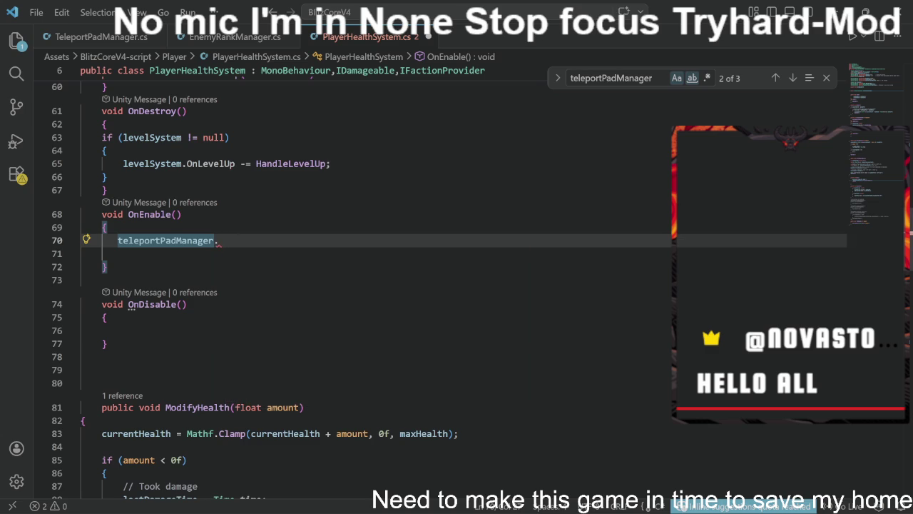
{"action": "type", "text": "."}
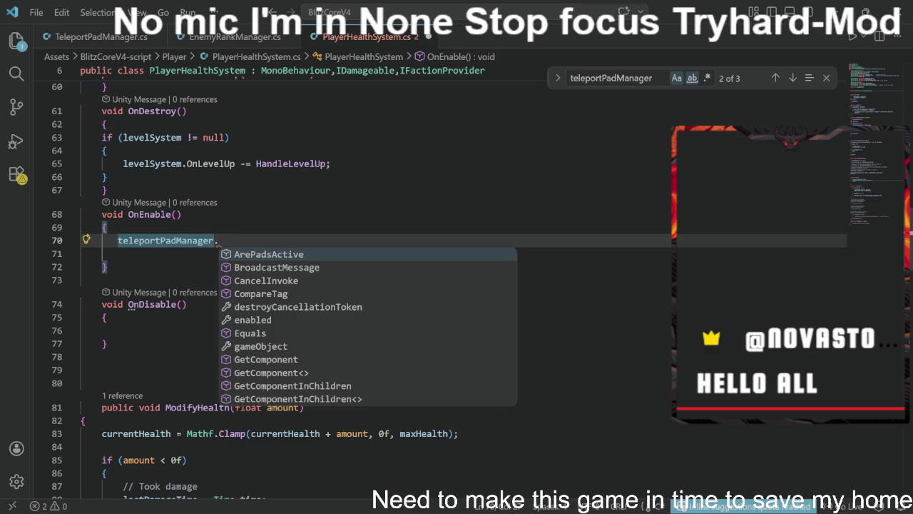
{"action": "scroll", "coordinate": [312, 385], "scroll_direction": "down", "scroll_amount": 5}
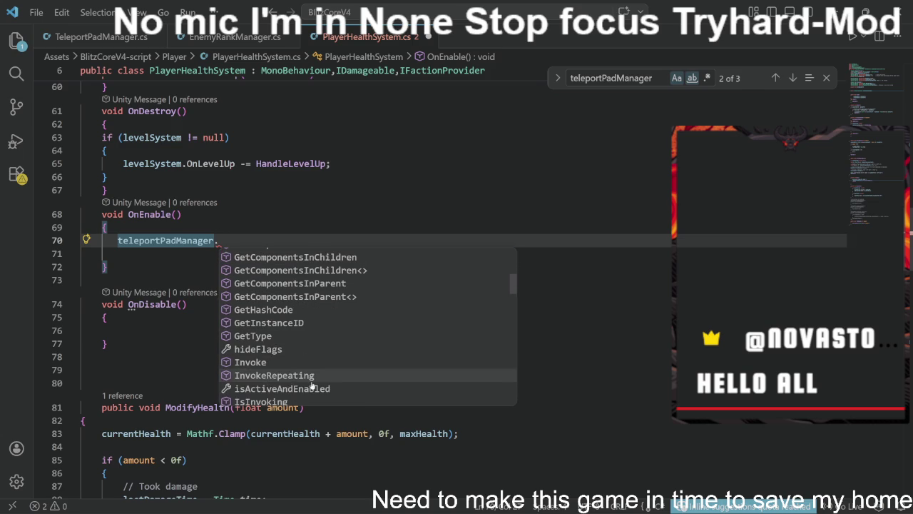
{"action": "scroll", "coordinate": [312, 385], "scroll_direction": "down", "scroll_amount": 1}
{"action": "scroll", "coordinate": [275, 360], "scroll_direction": "down", "scroll_amount": 2}
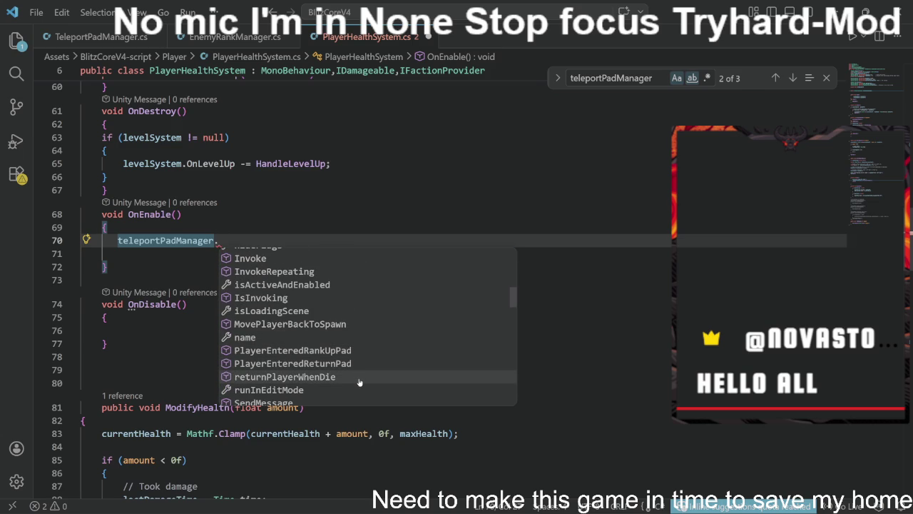
{"action": "scroll", "coordinate": [359, 383], "scroll_direction": "down", "scroll_amount": 5}
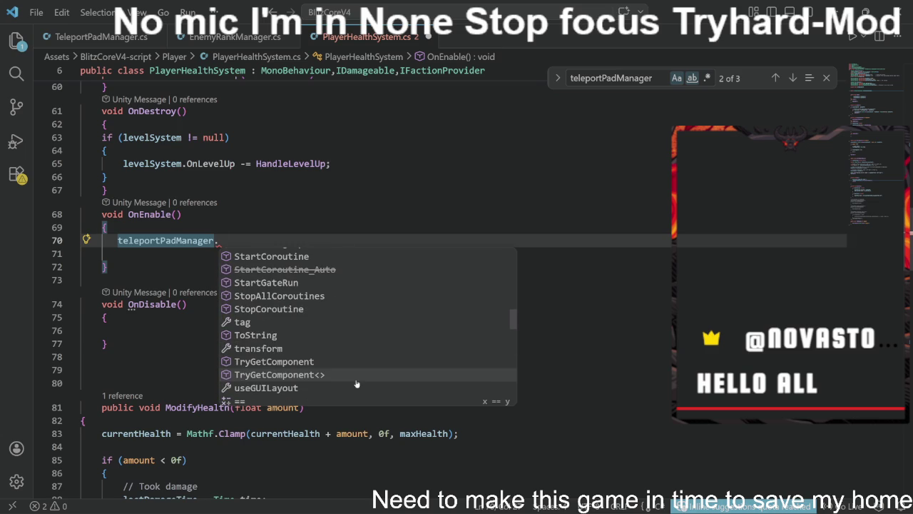
{"action": "scroll", "coordinate": [357, 384], "scroll_direction": "down", "scroll_amount": 6}
{"action": "scroll", "coordinate": [356, 384], "scroll_direction": "down", "scroll_amount": 6}
{"action": "scroll", "coordinate": [357, 384], "scroll_direction": "down", "scroll_amount": 6}
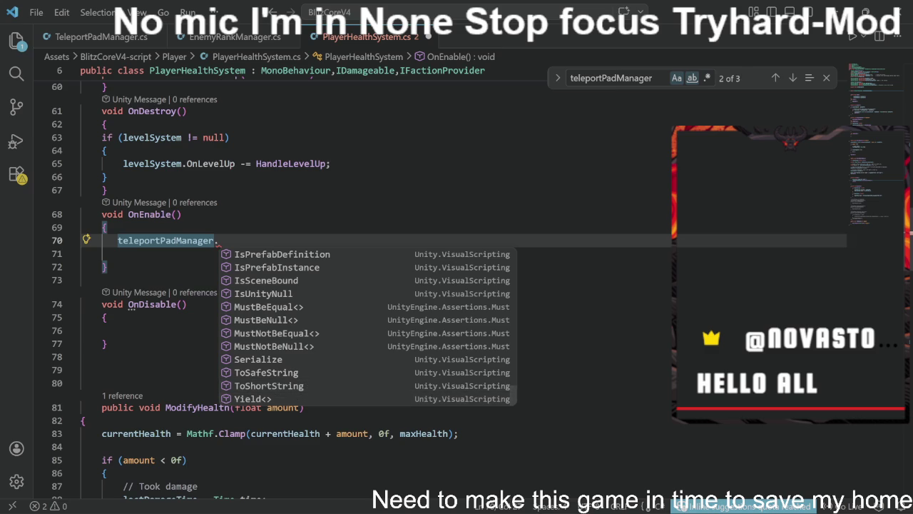
{"action": "left_click", "coordinate": [124, 254]}
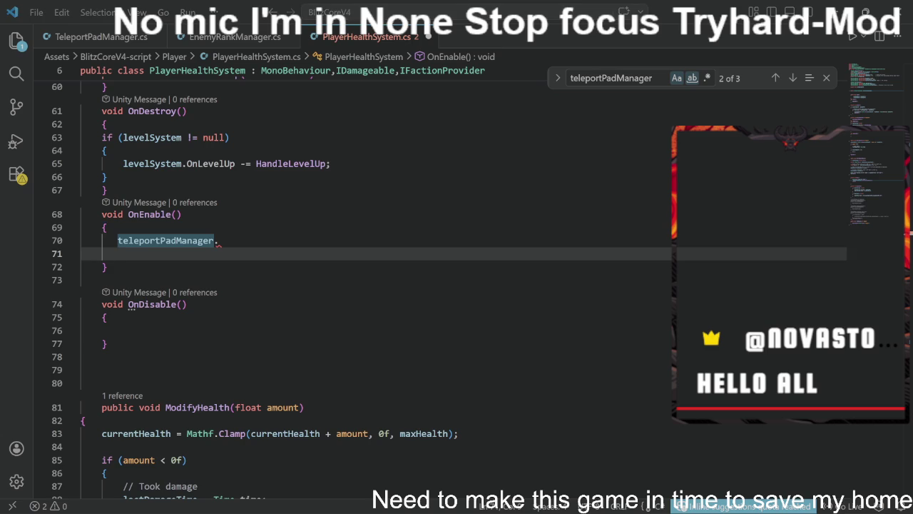
Step: Replace line 70 with the pasted sceneLoaded line, renaming SceneManager to teleportPadManager
{"action": "key", "text": "Up"}
{"action": "key", "text": "shift+Home"}
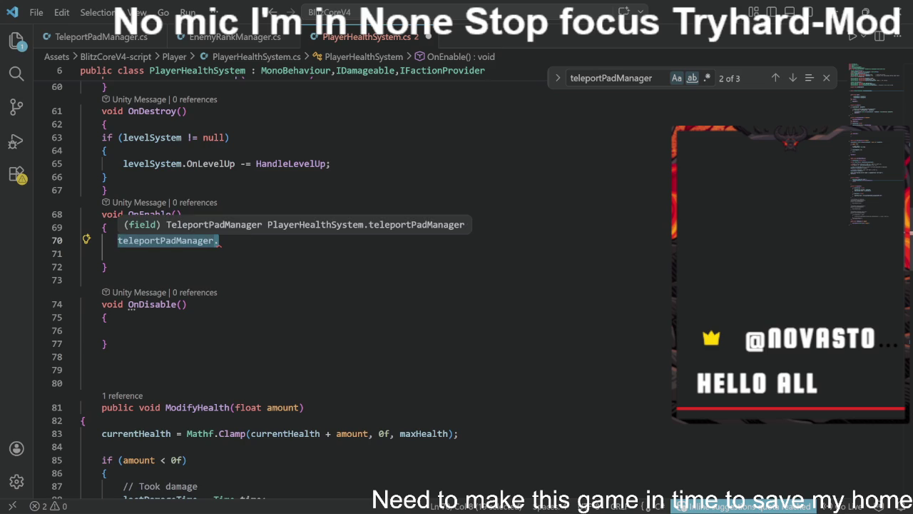
{"action": "type", "text": "SceneManager.sceneLoaded += OnSceneLoaded;"}
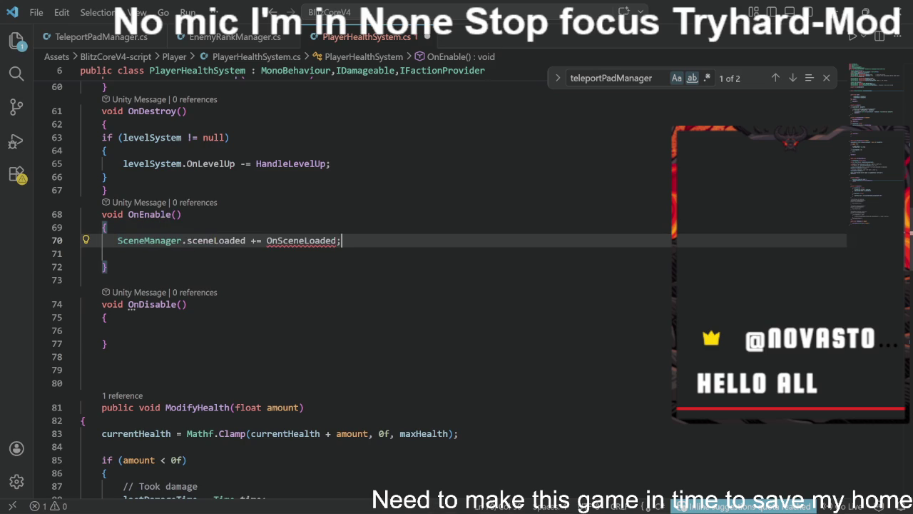
{"action": "double_click", "coordinate": [150, 241]}
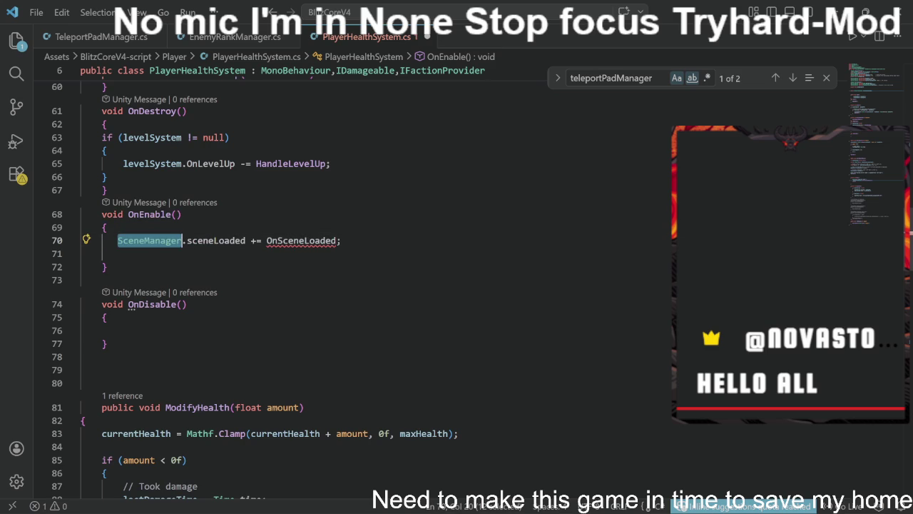
{"action": "type", "text": "te"}
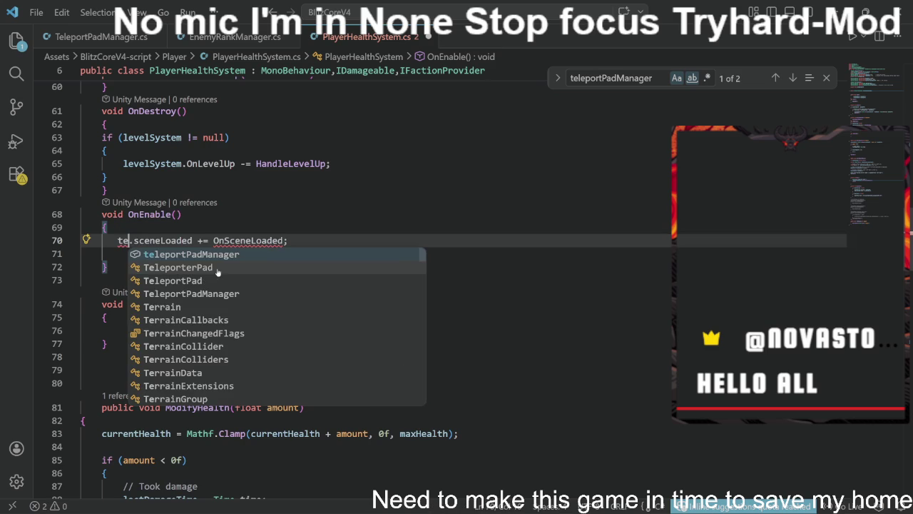
{"action": "key", "text": "Tab"}
Step: Delete the statement and the whole OnEnable method
{"action": "key", "text": "End"}
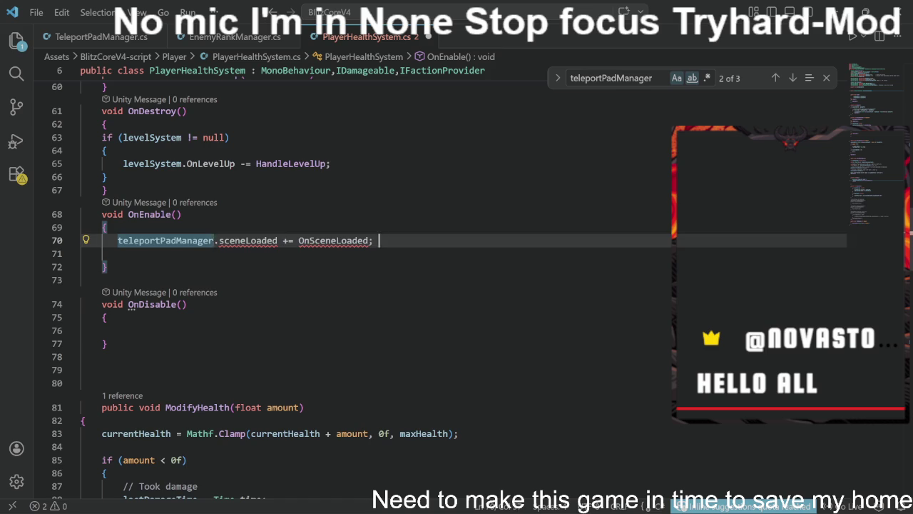
{"action": "key", "text": "shift+Home"}
{"action": "key", "text": "BackSpace"}
{"action": "key", "text": "Down"}
{"action": "key", "text": "Down"}
{"action": "key", "text": "shift+Up"}
{"action": "key", "text": "shift+Up"}
{"action": "key", "text": "shift+Up"}
{"action": "key", "text": "shift+Home"}
{"action": "key", "text": "BackSpace"}
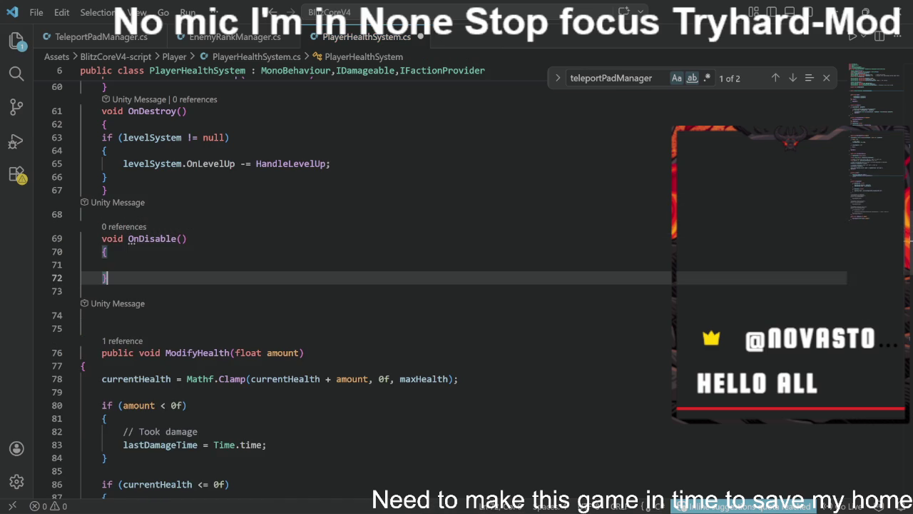
Step: Select the empty OnDisable method, then view returnPlayerWhenDie in TeleportPadManager.cs
{"action": "key", "text": "Down"}
{"action": "key", "text": "Down"}
{"action": "key", "text": "Down"}
{"action": "key", "text": "End"}
{"action": "key", "text": "shift+Up"}
{"action": "key", "text": "shift+Up"}
{"action": "key", "text": "shift+Up"}
{"action": "key", "text": "shift+Home"}
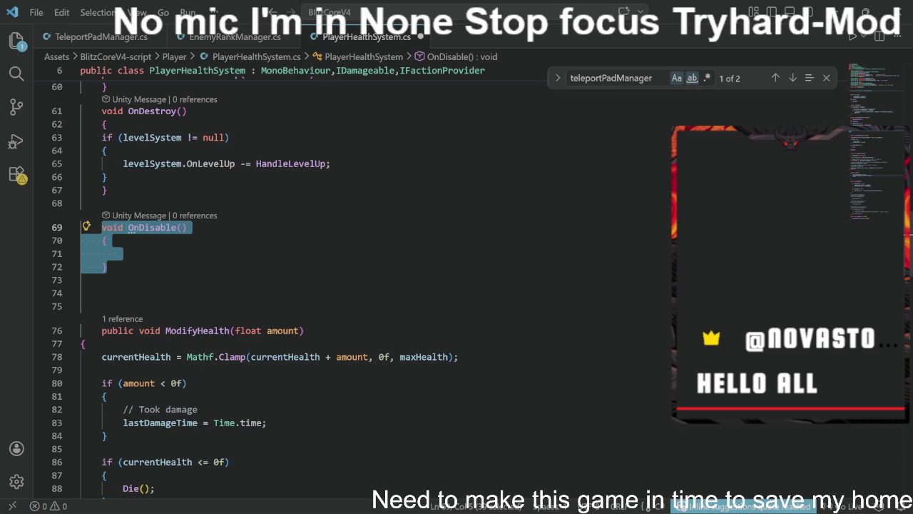
{"action": "scroll", "coordinate": [357, 286], "scroll_direction": "up", "scroll_amount": 2}
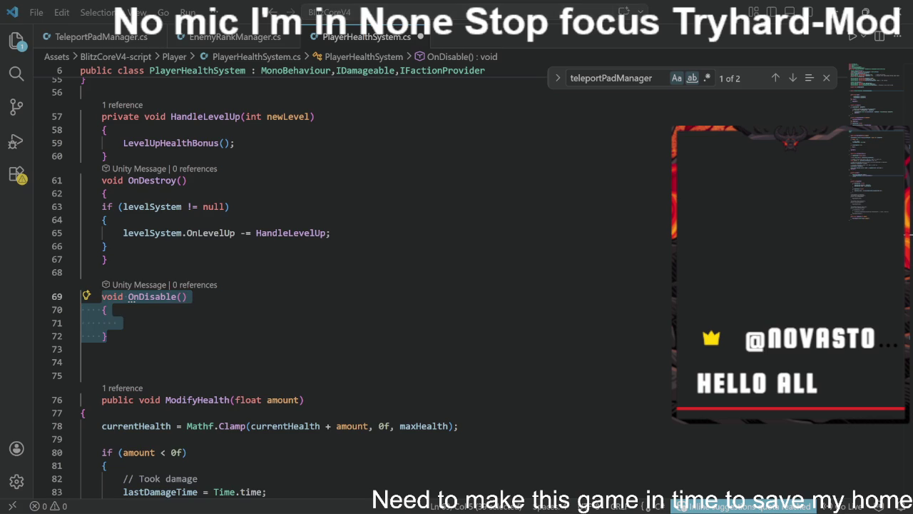
{"action": "scroll", "coordinate": [357, 286], "scroll_direction": "up", "scroll_amount": 9}
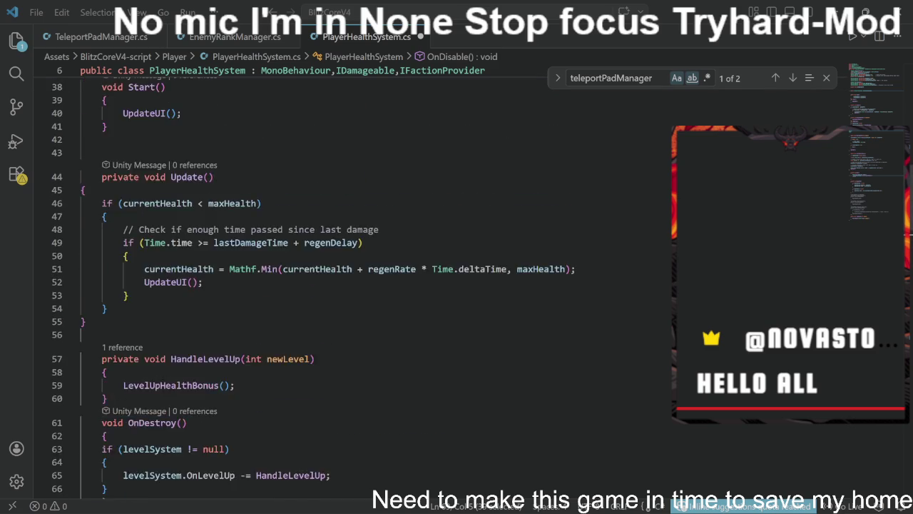
{"action": "scroll", "coordinate": [356, 285], "scroll_direction": "up", "scroll_amount": 5}
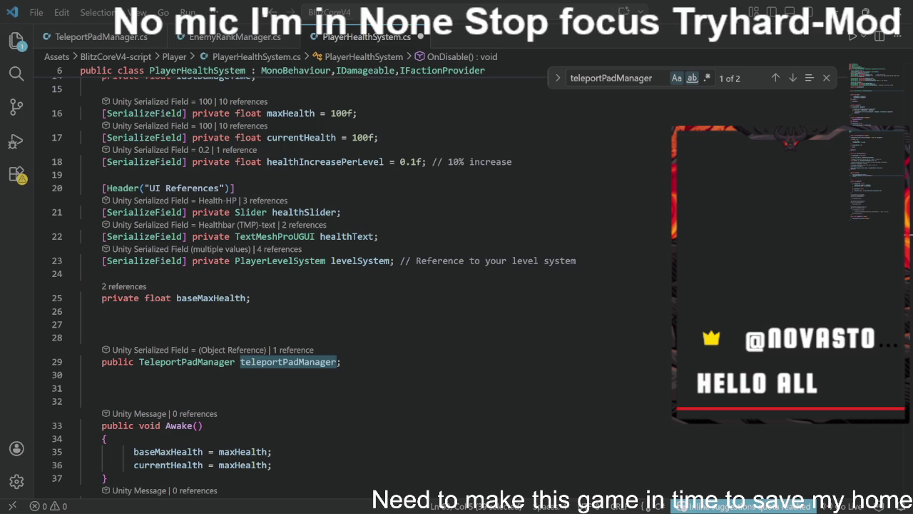
{"action": "left_click", "coordinate": [101, 36]}
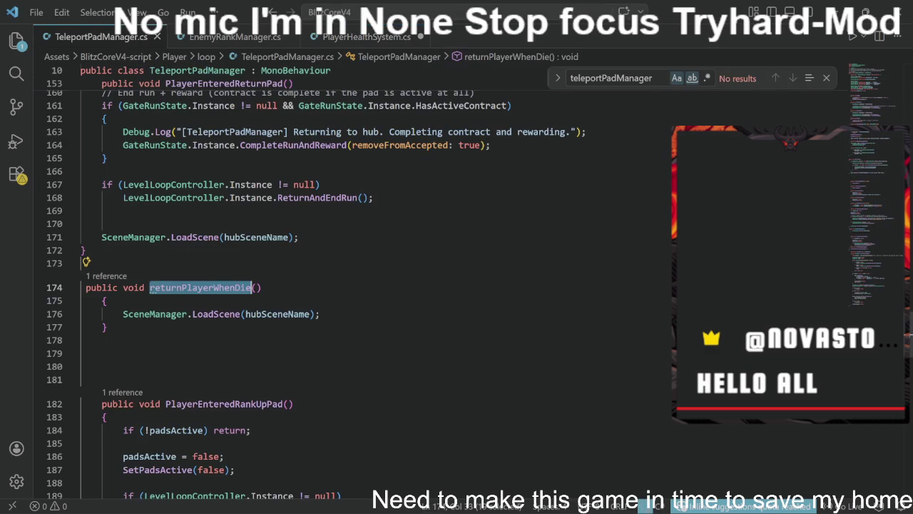
Step: Select all of TeleportPadManager.cs, then return to PlayerHealthSystem.cs and select its entire contents
{"action": "key", "text": "ctrl+a"}
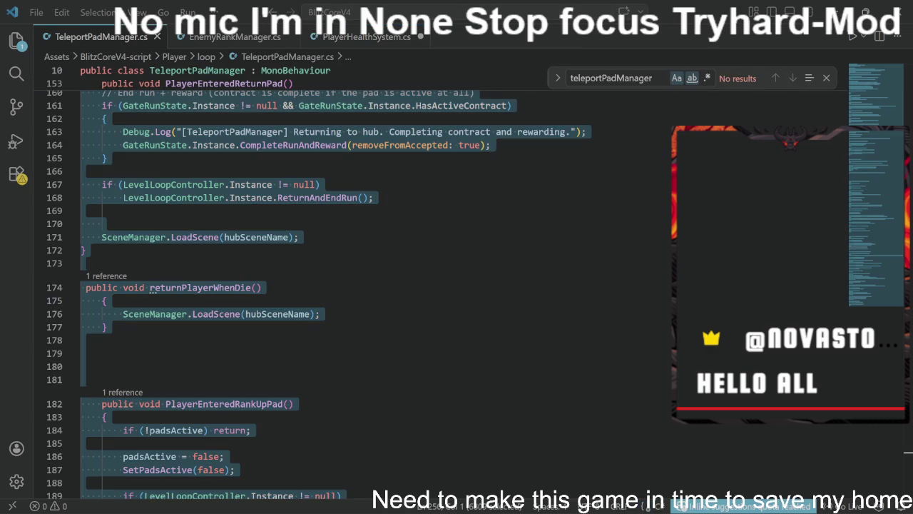
{"action": "left_click", "coordinate": [363, 36]}
{"action": "left_click", "coordinate": [236, 188]}
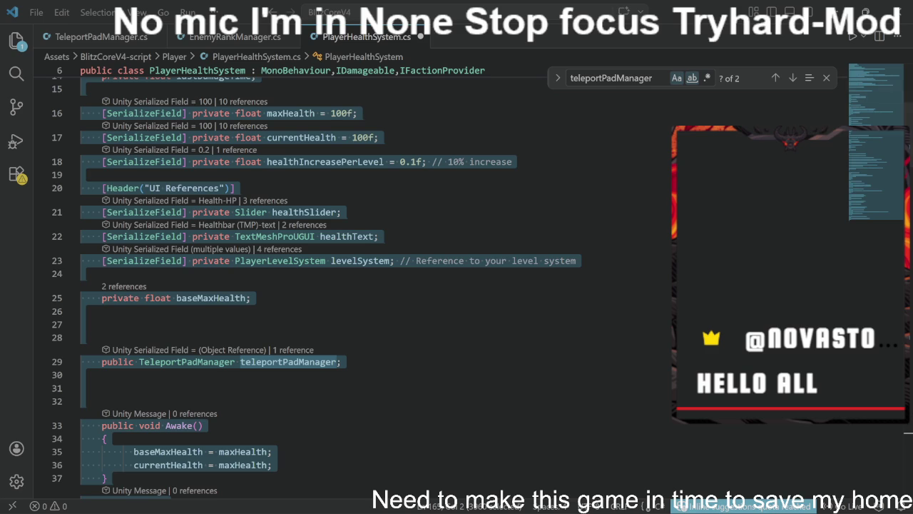
{"action": "left_click", "coordinate": [80, 273]}
{"action": "key", "text": "ctrl+a"}
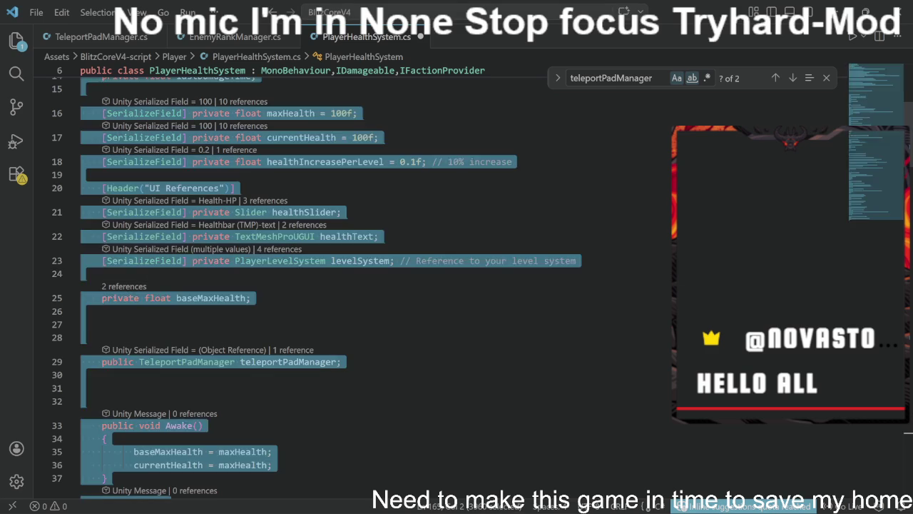
Step: Paste the revised 144-line code into PlayerHealthSystem.cs, save, and switch to the Unity Editor
{"action": "key", "text": "ctrl+v"}
{"action": "key", "text": "ctrl+s"}
{"action": "key", "text": "alt+Tab"}
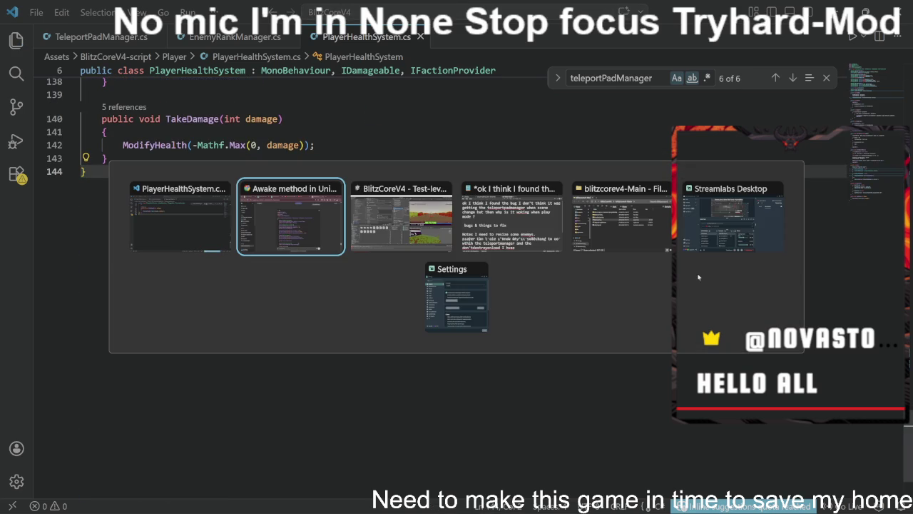
{"action": "key", "text": "alt+Tab"}
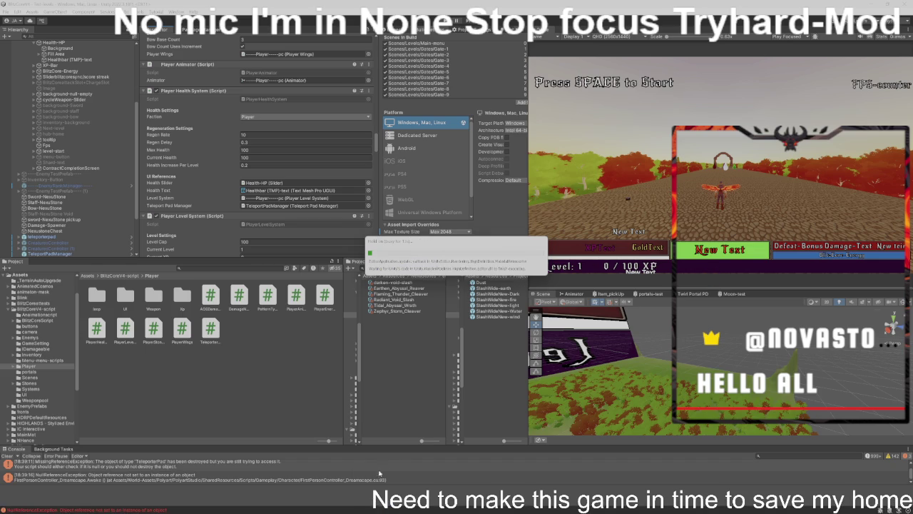
Step: Bring the code editor forward, maximize it, then minimize it back to Unity
{"action": "mouse_move", "coordinate": [374, 506]}
{"action": "mouse_move", "coordinate": [338, 463]}
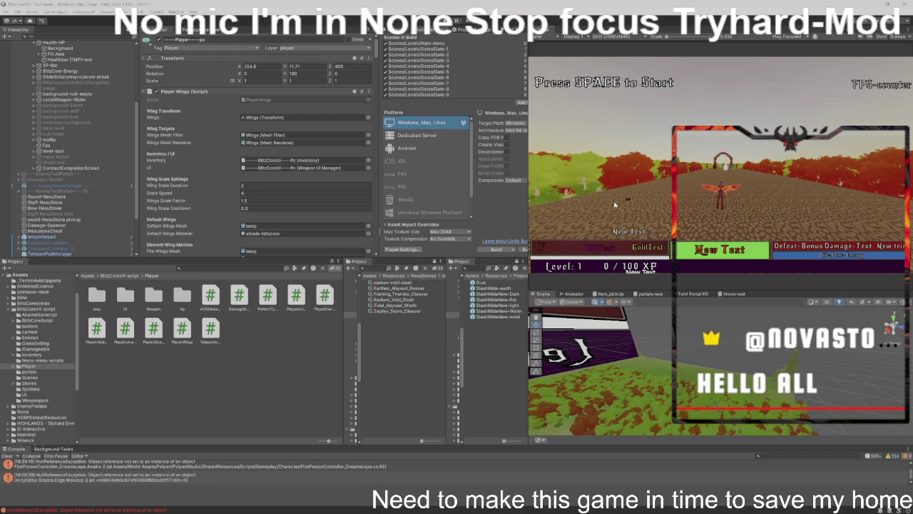
{"action": "scroll", "coordinate": [300, 218], "scroll_direction": "down", "scroll_amount": 8}
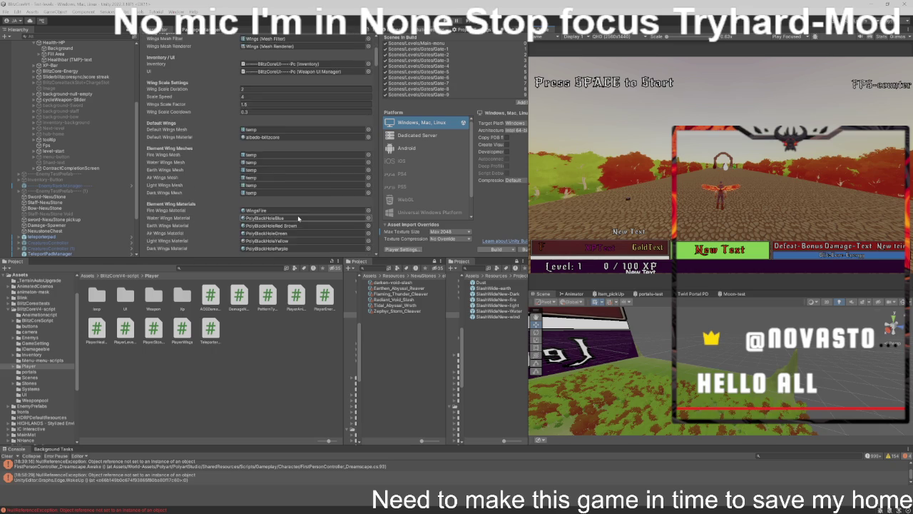
{"action": "scroll", "coordinate": [246, 221], "scroll_direction": "down", "scroll_amount": 3}
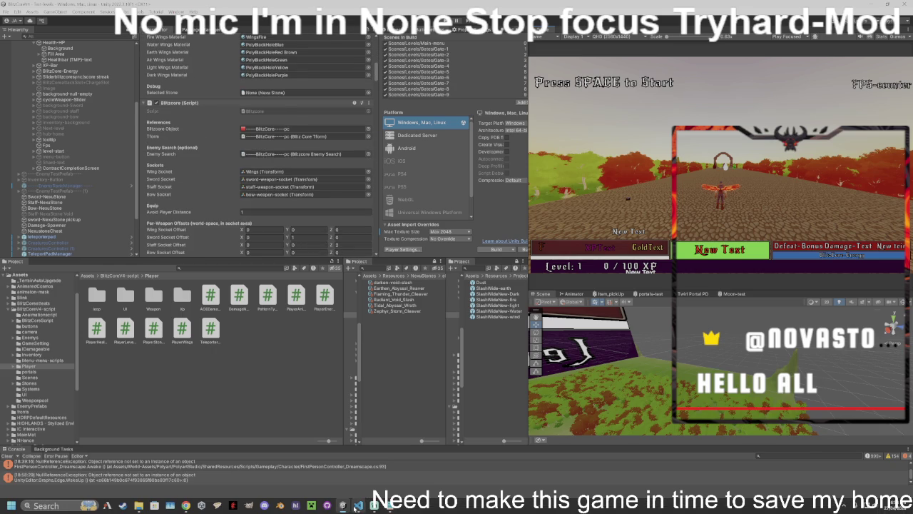
{"action": "left_click", "coordinate": [358, 505]}
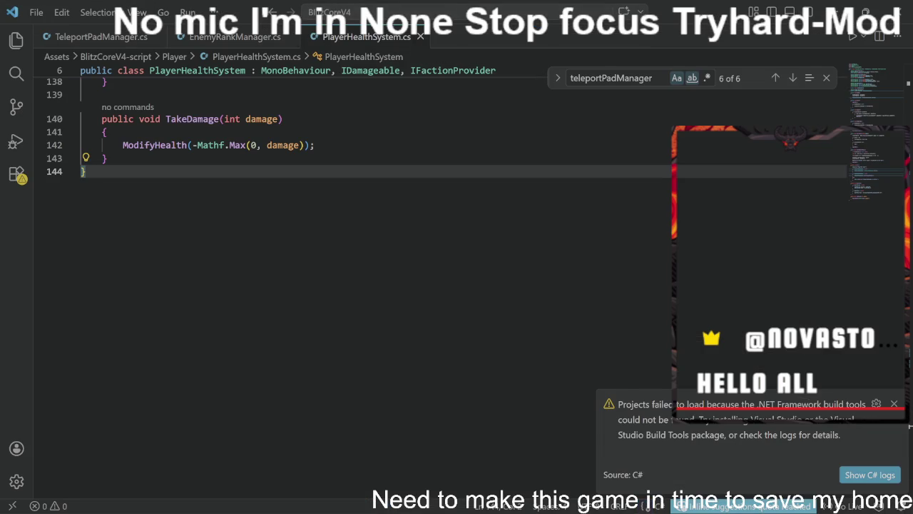
{"action": "left_click", "coordinate": [864, 12]}
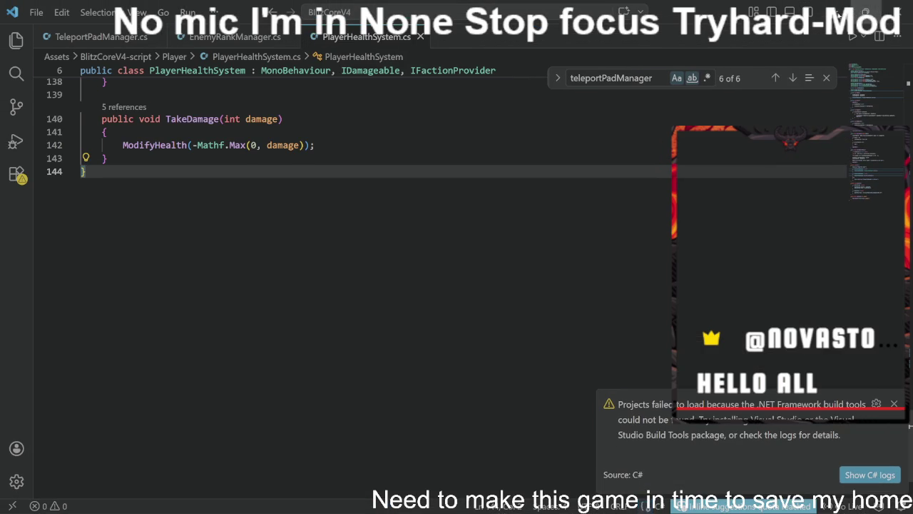
{"action": "left_click", "coordinate": [842, 6]}
Step: Scroll the Inspector to Player Health System and ping its Teleport Pad Manager reference
{"action": "scroll", "coordinate": [109, 80], "scroll_direction": "up", "scroll_amount": 3}
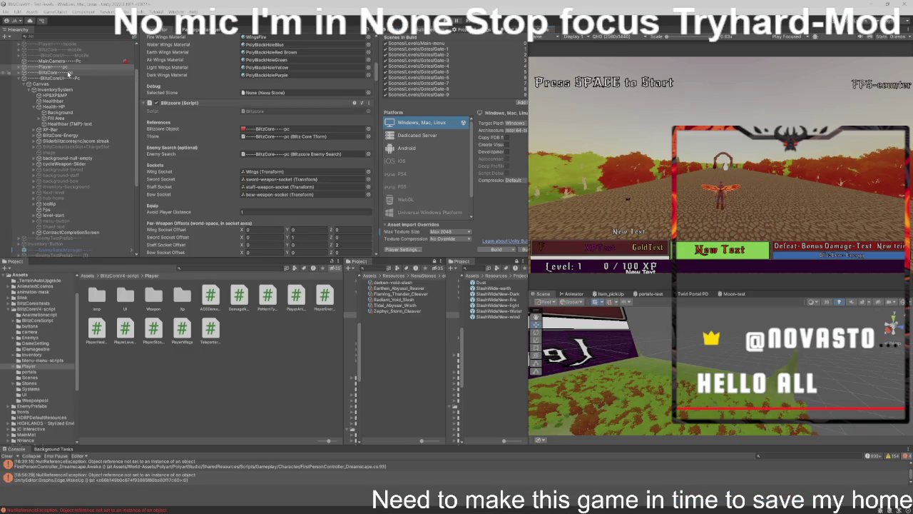
{"action": "scroll", "coordinate": [217, 146], "scroll_direction": "down", "scroll_amount": 10}
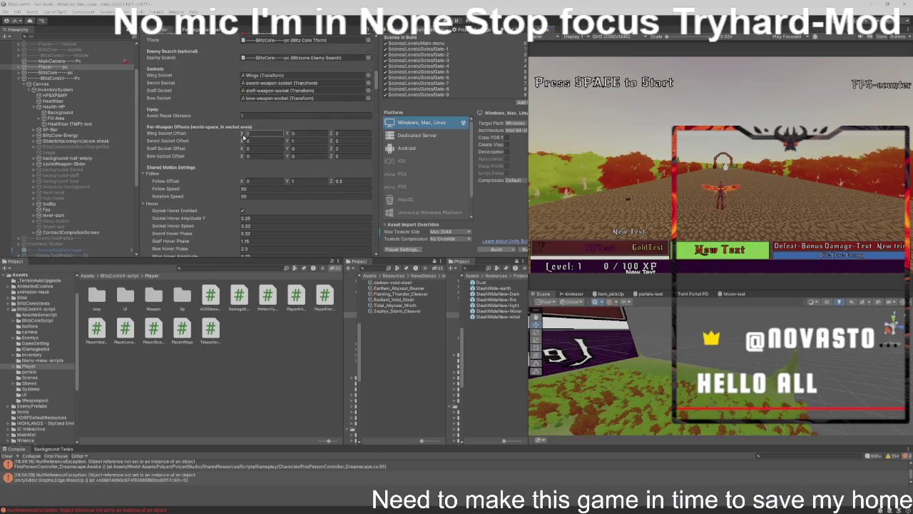
{"action": "scroll", "coordinate": [229, 165], "scroll_direction": "down", "scroll_amount": 10}
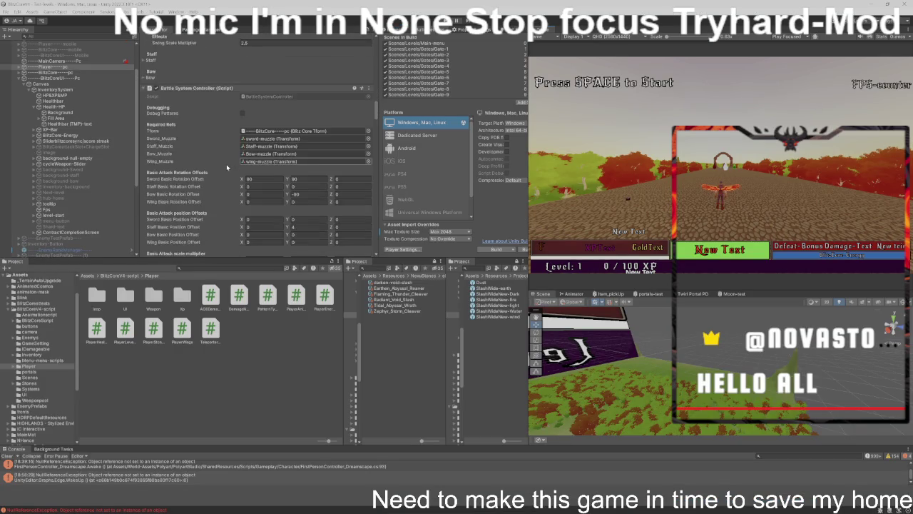
{"action": "scroll", "coordinate": [227, 168], "scroll_direction": "down", "scroll_amount": 3}
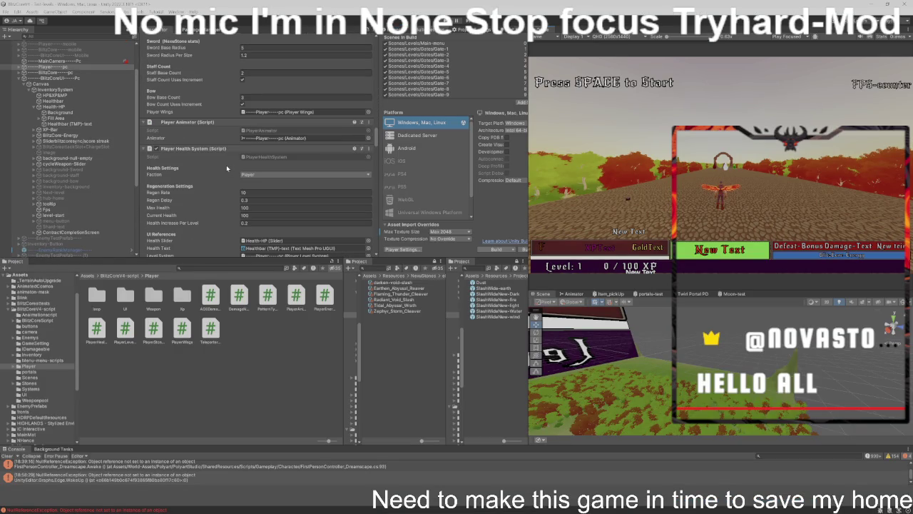
{"action": "scroll", "coordinate": [227, 167], "scroll_direction": "down", "scroll_amount": 2}
{"action": "left_click", "coordinate": [284, 215]}
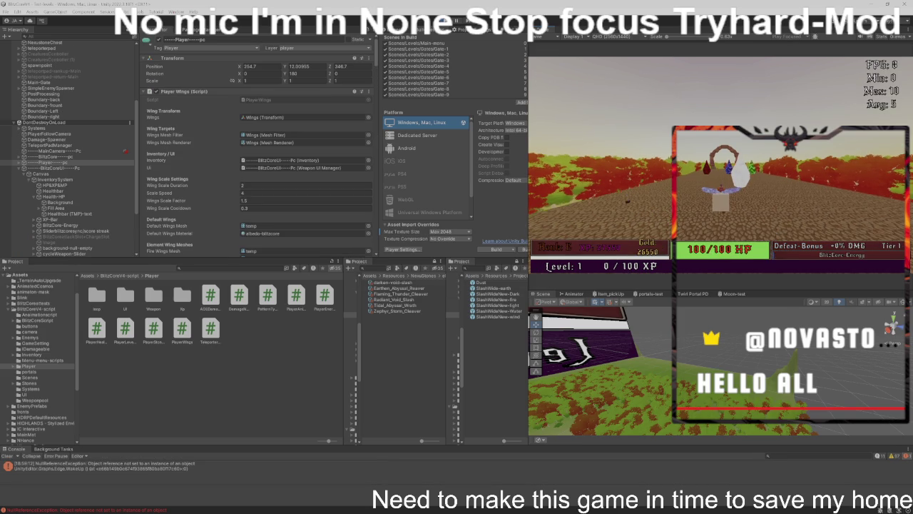
Step: Playtest the level: walk the player forward, start the run, and head into the attacking minions
{"action": "key", "text": "w"}
{"action": "key", "text": "w"}
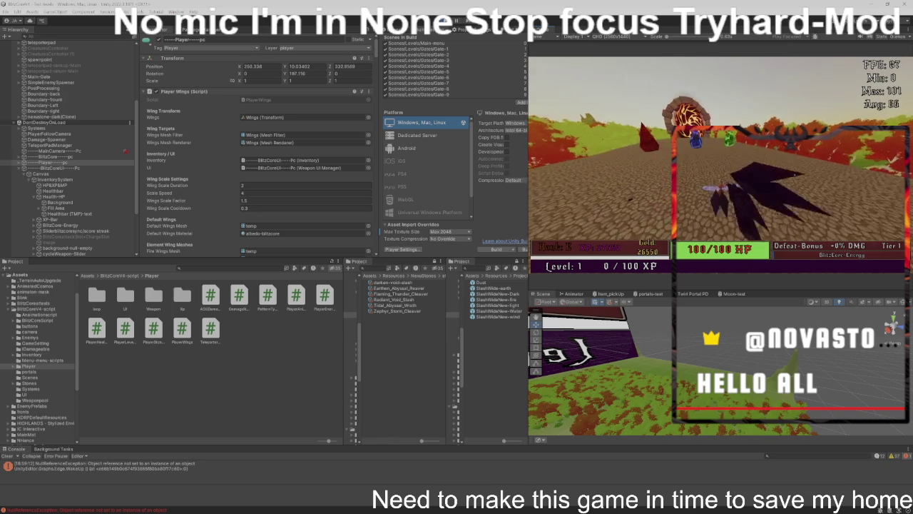
{"action": "key", "text": "1"}
{"action": "key", "text": "w"}
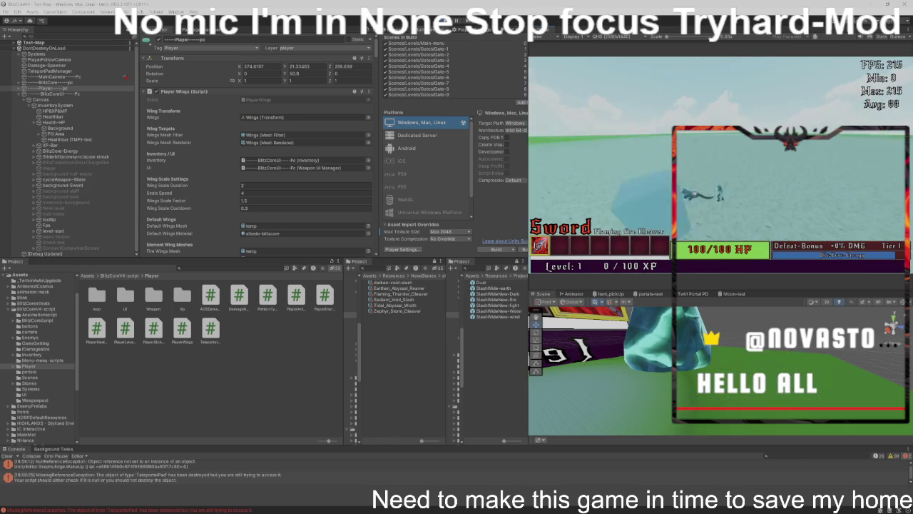
{"action": "key", "text": "w"}
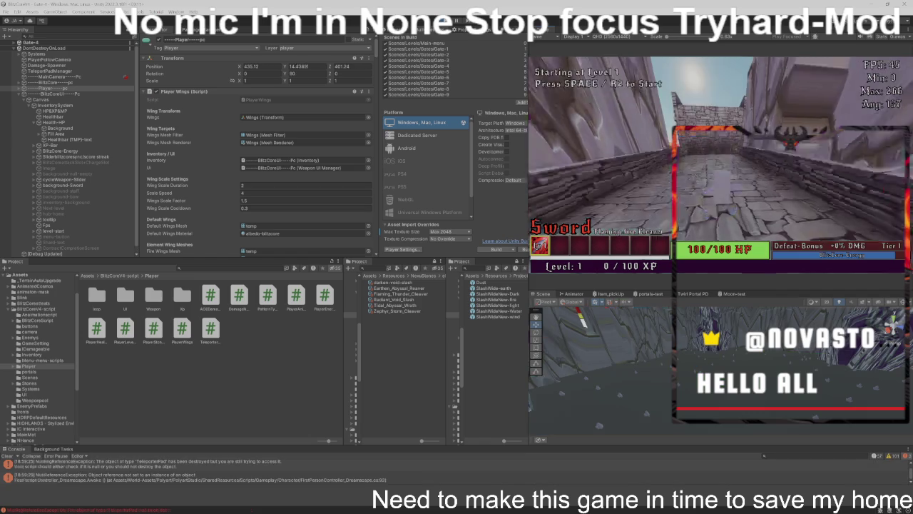
{"action": "key", "text": "w"}
{"action": "scroll", "coordinate": [721, 164], "scroll_direction": "down", "scroll_amount": 1}
{"action": "key", "text": "space"}
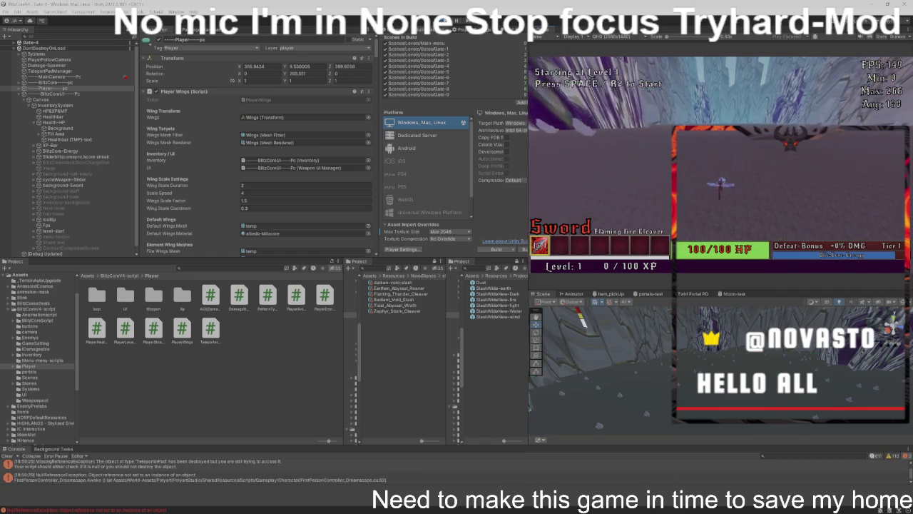
{"action": "key", "text": "w"}
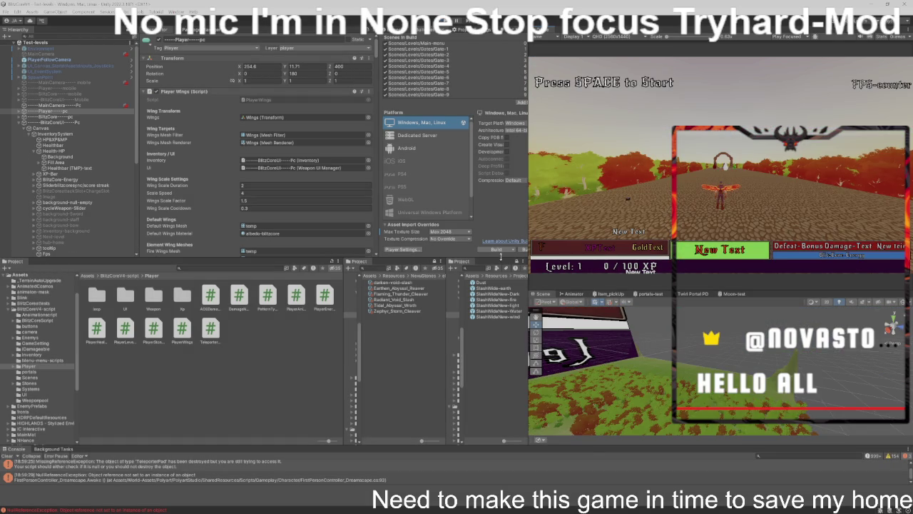
Step: Build the Windows game into the blitzcorev4-Main folder and launch the resulting BlitzCoreV4.exe
{"action": "left_click", "coordinate": [508, 249]}
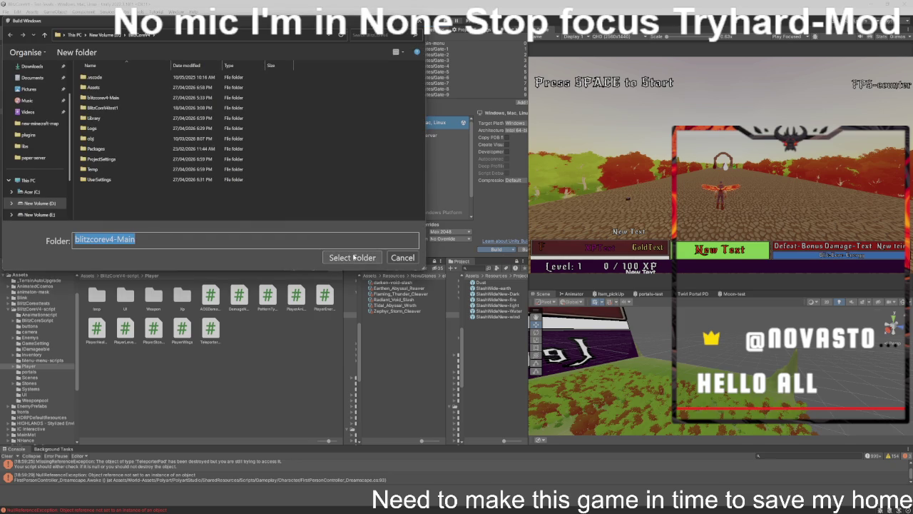
{"action": "left_click", "coordinate": [355, 257]}
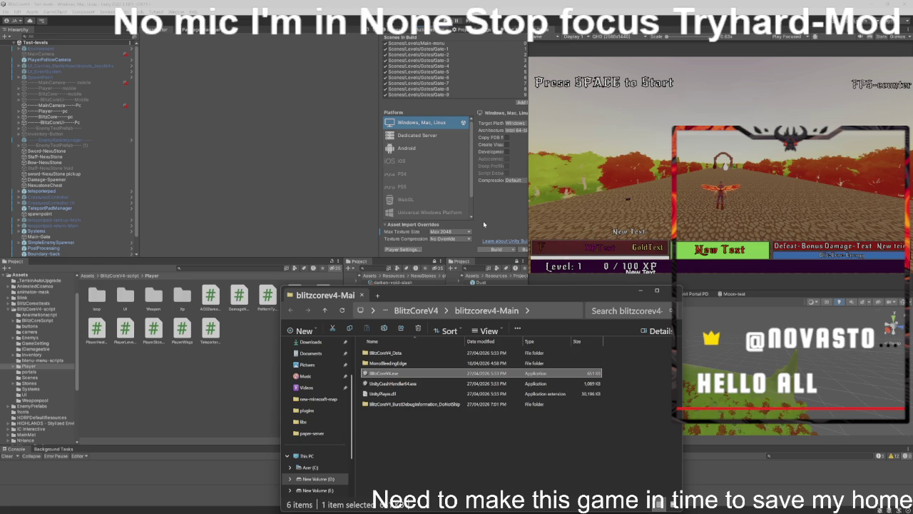
{"action": "double_click", "coordinate": [383, 374]}
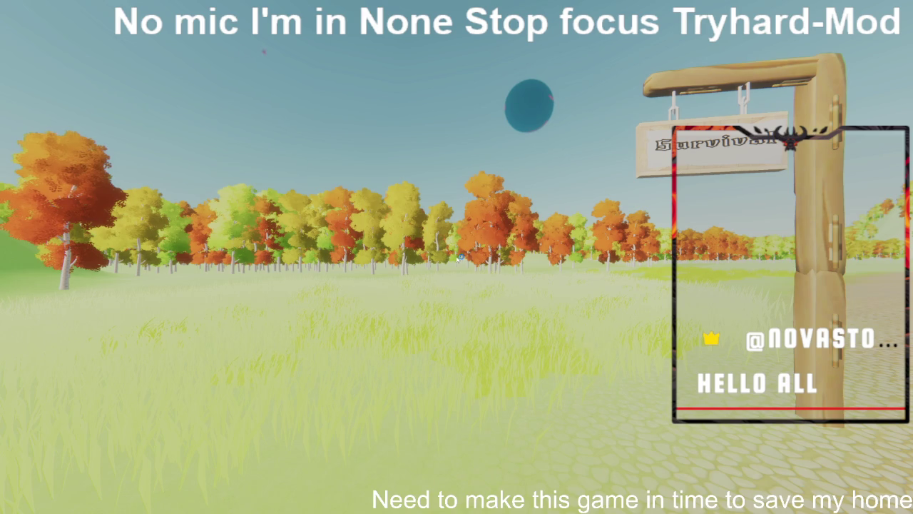
Step: Choose Easy on the Survival sign, fly through the portal and accept the Admin-bonus quest
{"action": "left_click", "coordinate": [710, 148]}
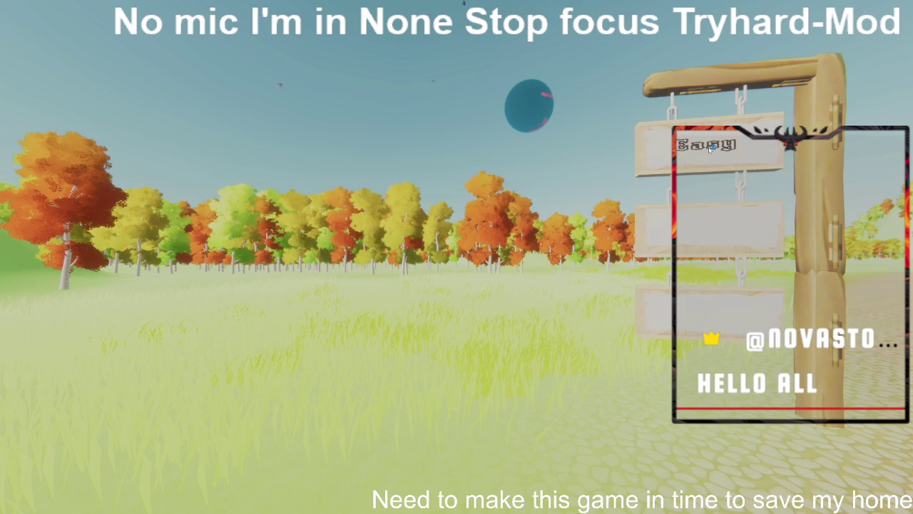
{"action": "left_click", "coordinate": [710, 147]}
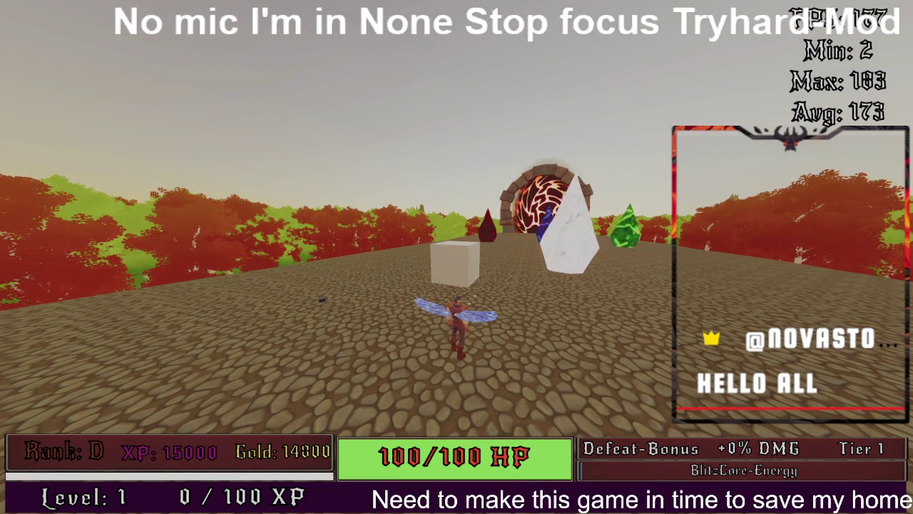
{"action": "key", "text": "w"}
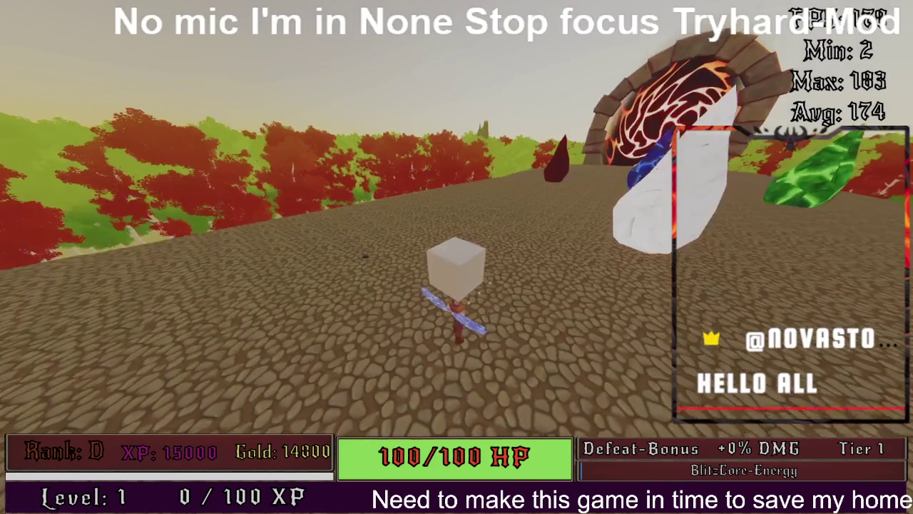
{"action": "key", "text": "w"}
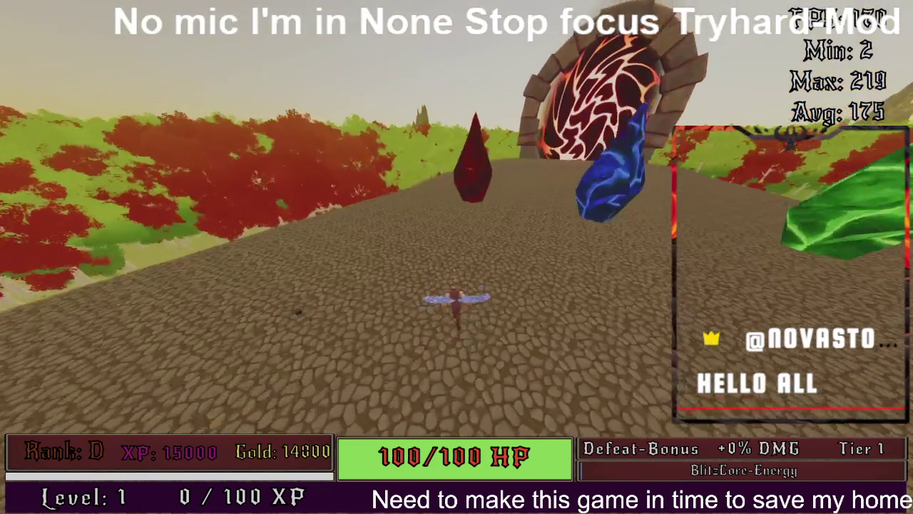
{"action": "key", "text": "w"}
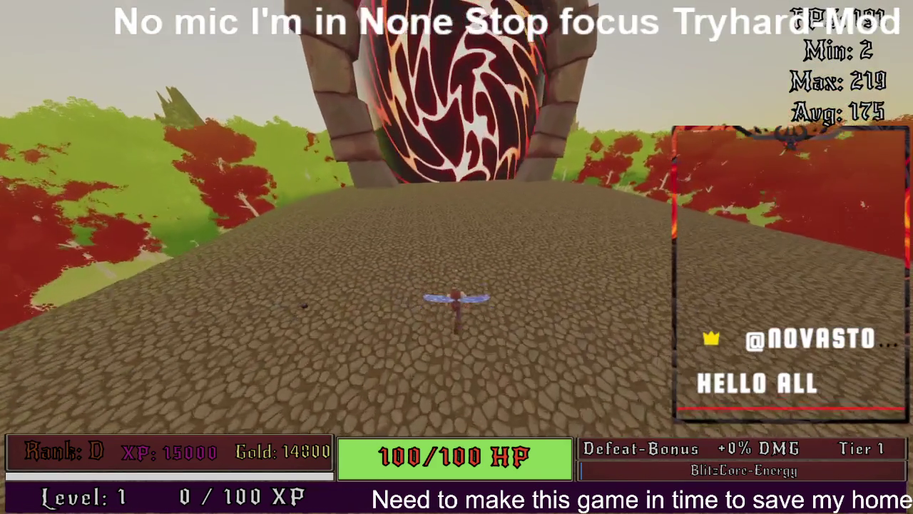
{"action": "key", "text": "w"}
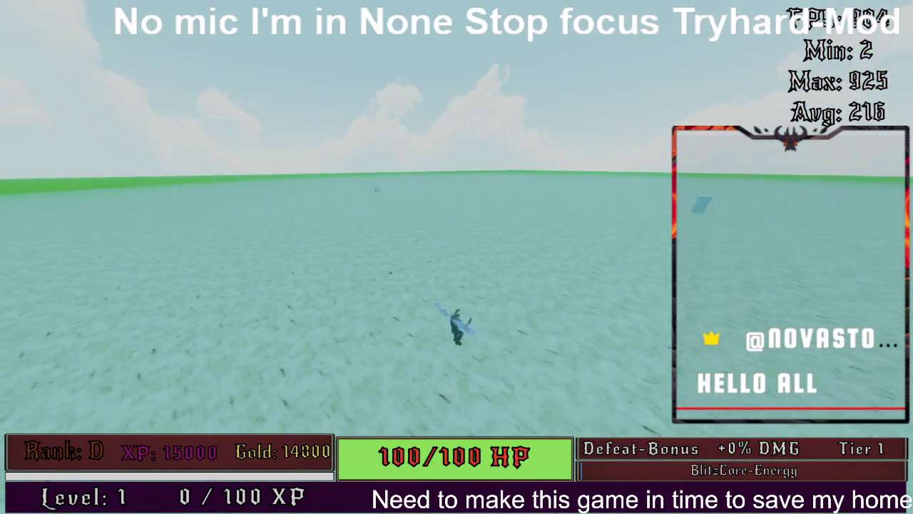
{"action": "key", "text": "w"}
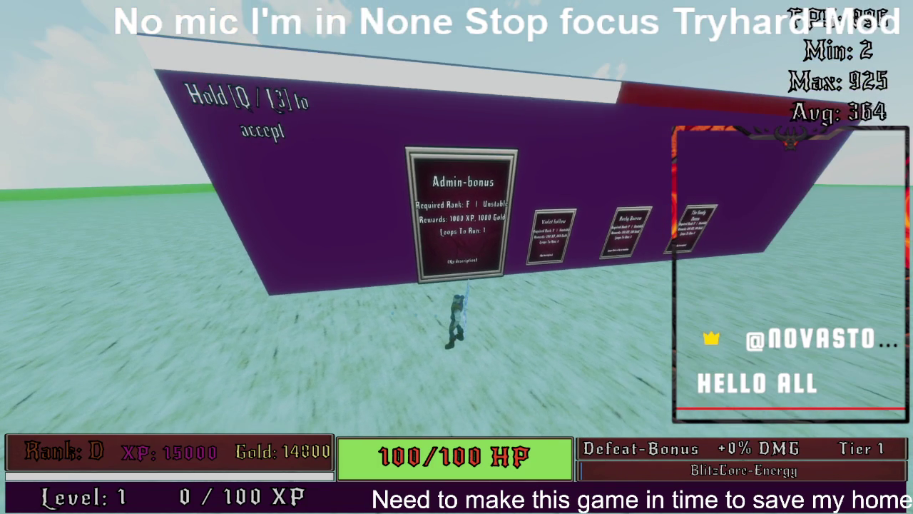
{"action": "key", "text": "q"}
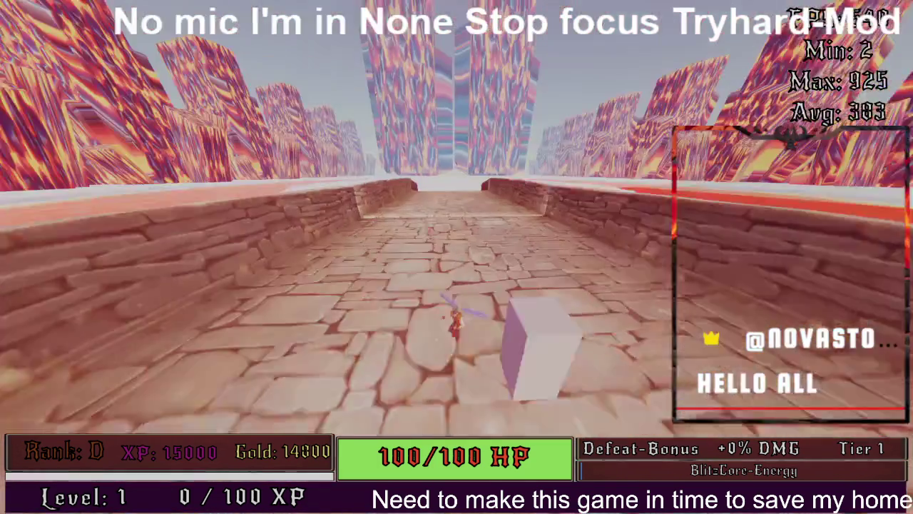
Step: Cross the stone bridge and fight the fire enemies in the arena, including the large one
{"action": "key", "text": "w"}
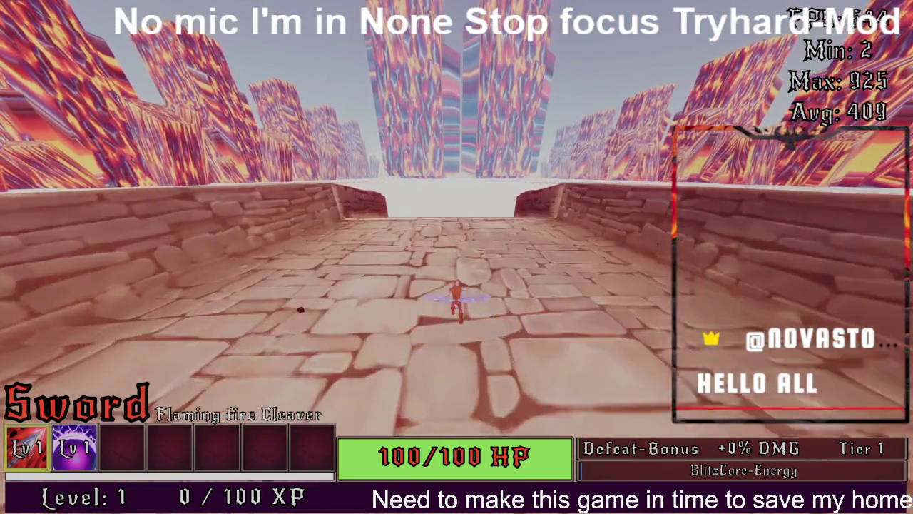
{"action": "key", "text": "w"}
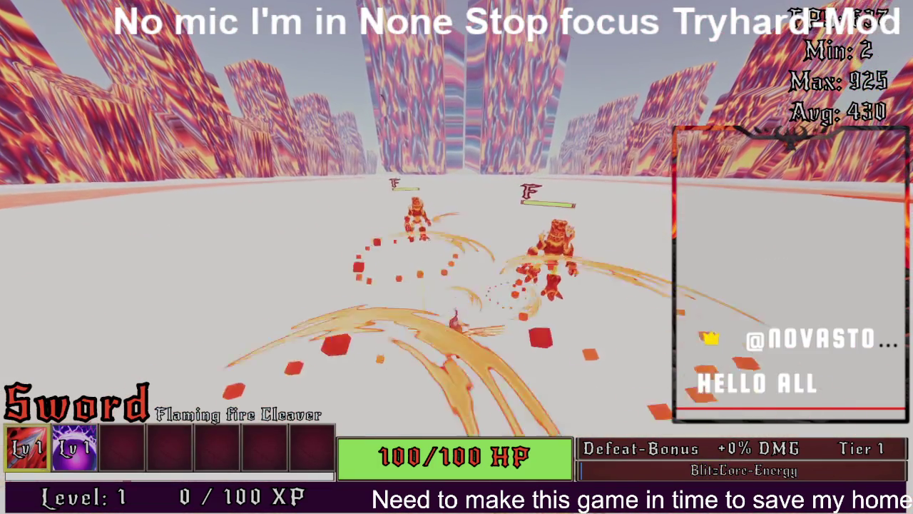
{"action": "key", "text": "w"}
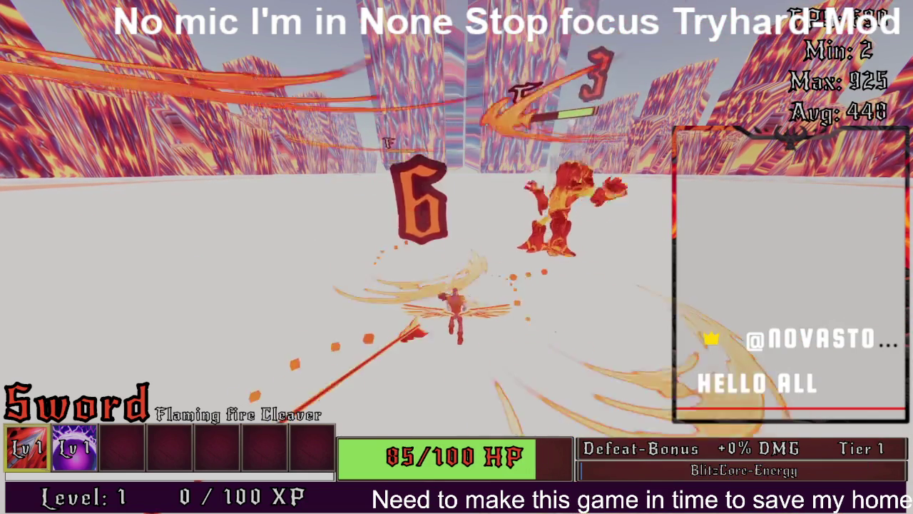
{"action": "key", "text": "w"}
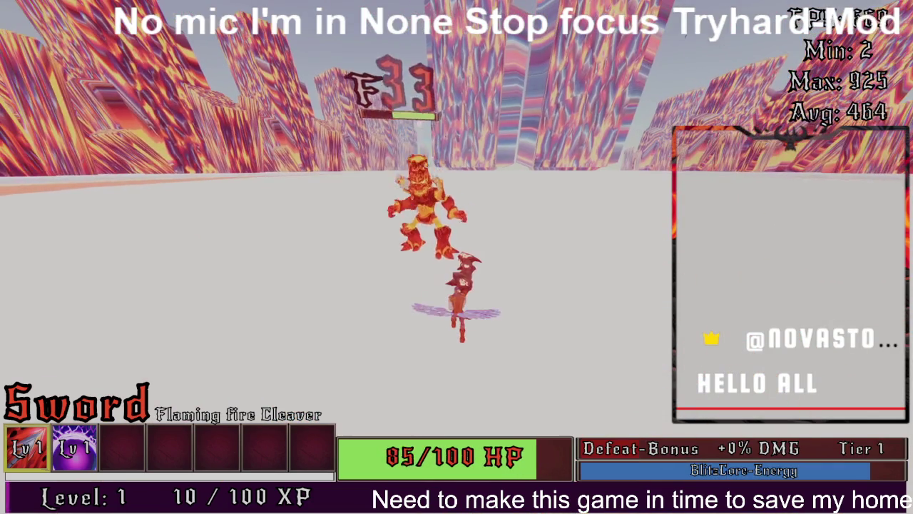
{"action": "key", "text": "s"}
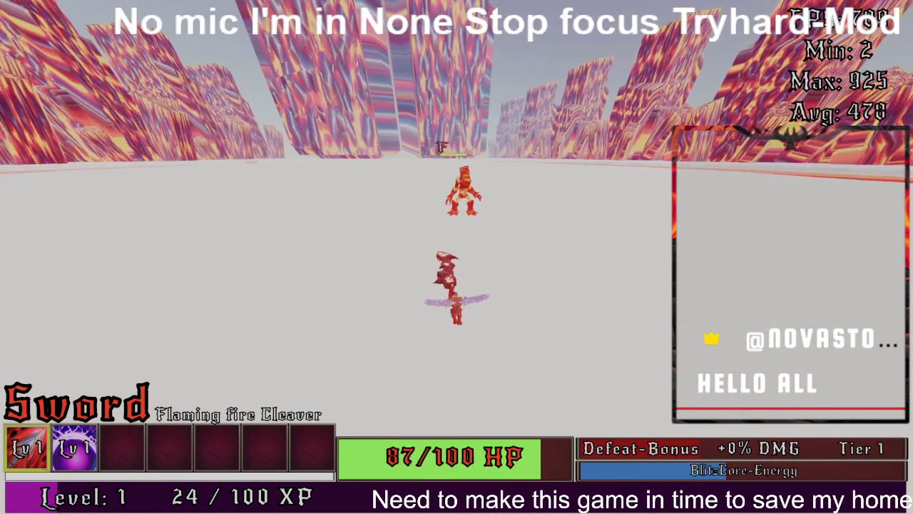
{"action": "key", "text": "w"}
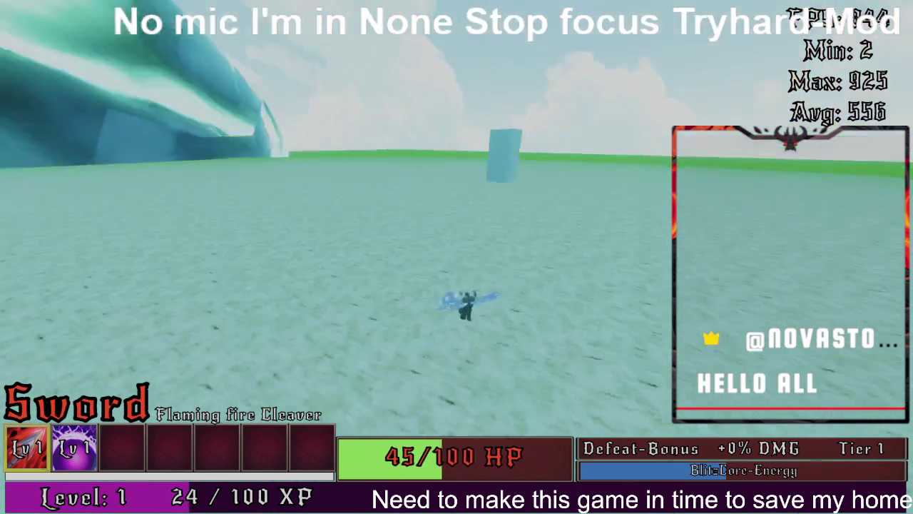
{"action": "key", "text": "super"}
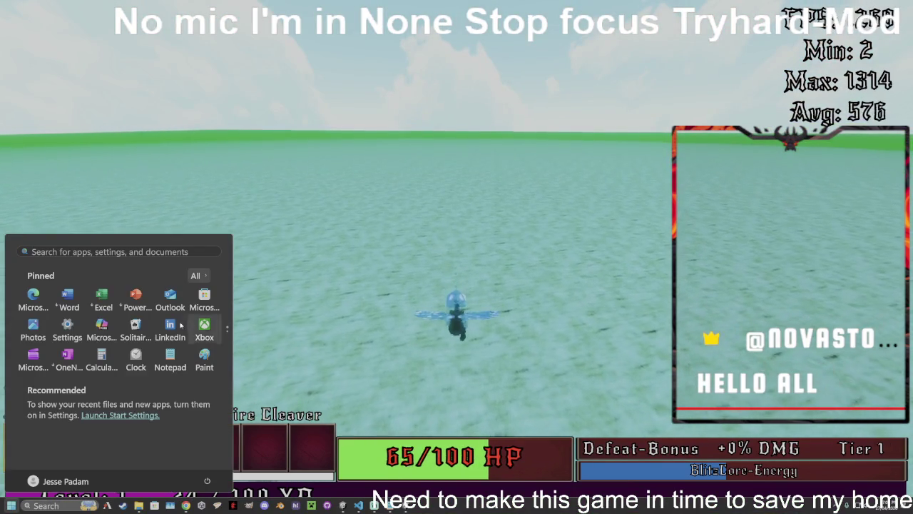
Step: Switch to the bug notes and begin the top note with 'ok so it was the teleportpad'
{"action": "left_click", "coordinate": [140, 506]}
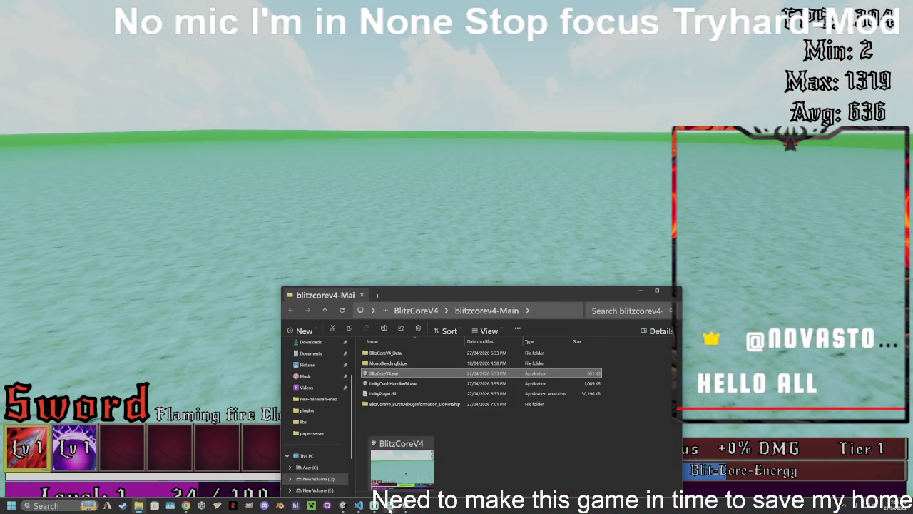
{"action": "left_click", "coordinate": [390, 507]}
{"action": "key", "text": "ctrl+shift+Left"}
{"action": "key", "text": "ctrl+shift+Home"}
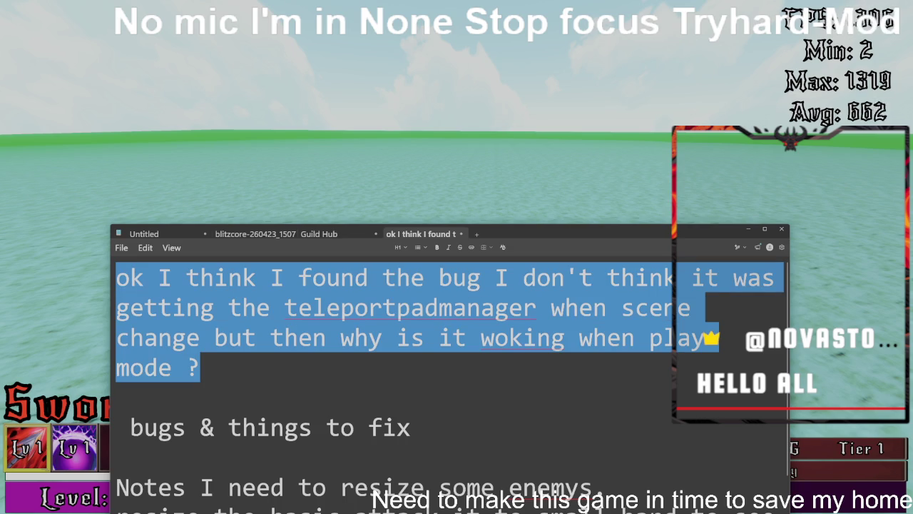
{"action": "type", "text": "ok "}
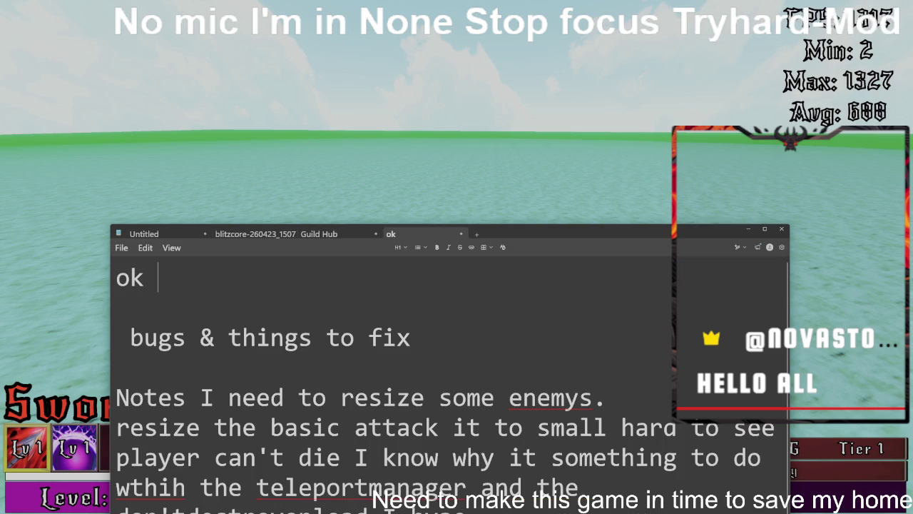
{"action": "type", "text": "so it "}
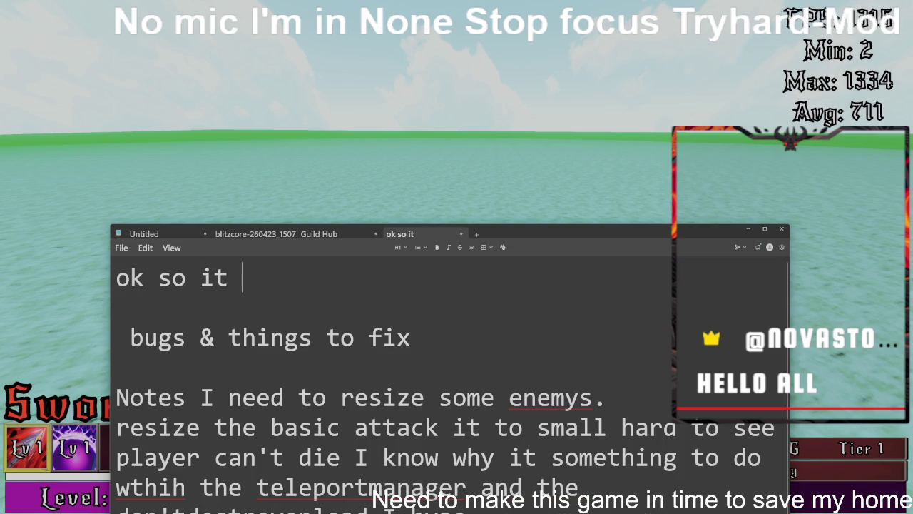
{"action": "type", "text": "was the tele"}
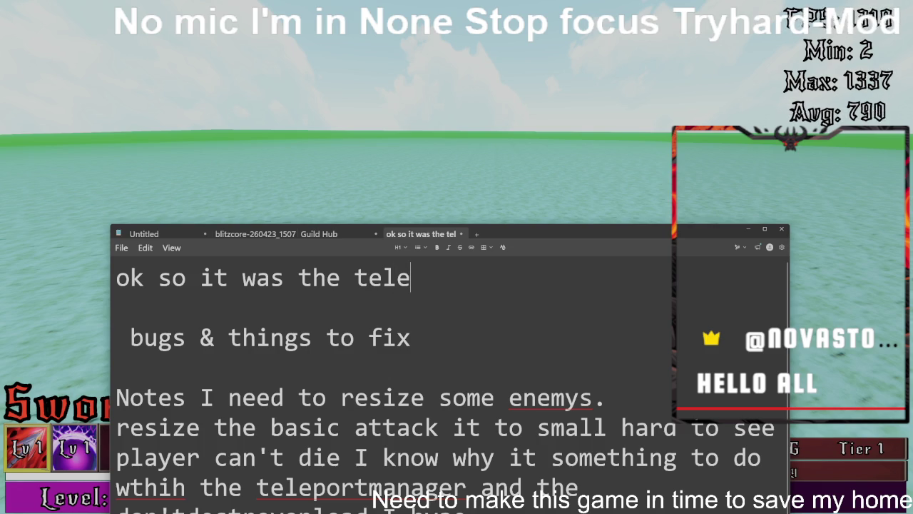
{"action": "type", "text": "port"}
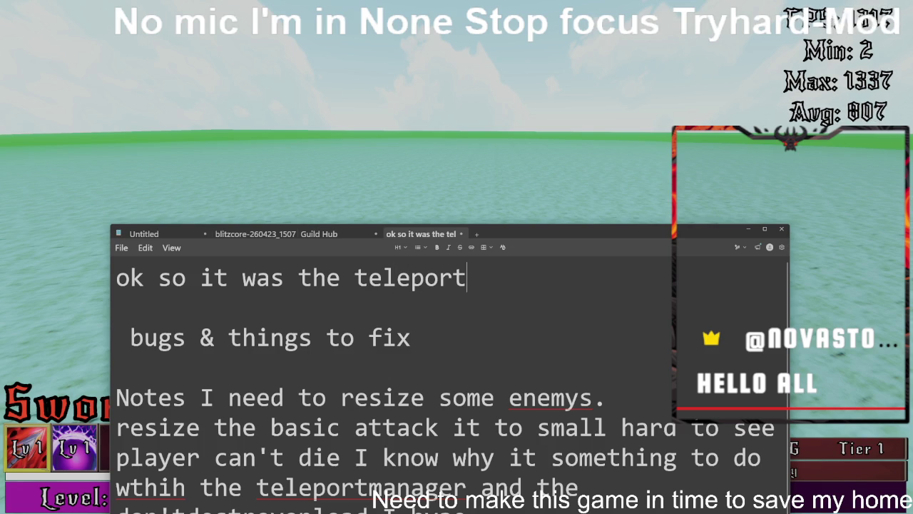
{"action": "type", "text": "pad man"}
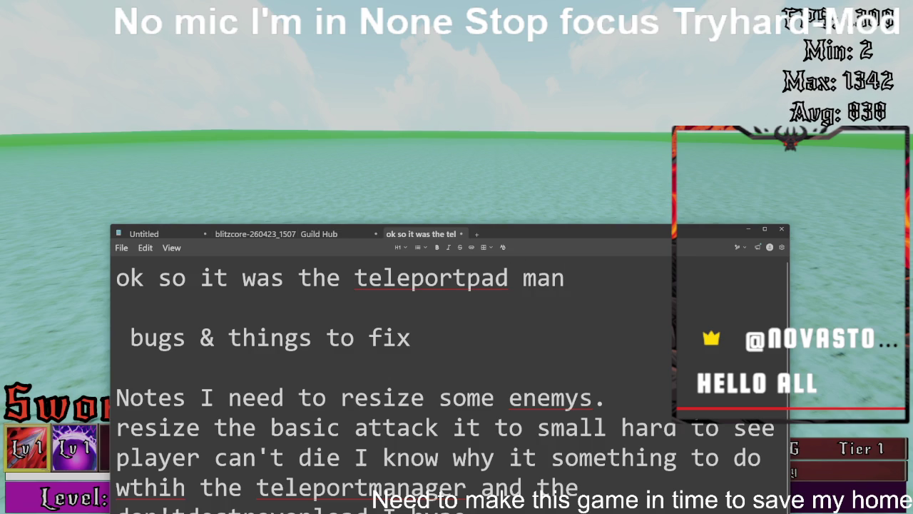
{"action": "key", "text": "BackSpace"}
{"action": "key", "text": "BackSpace"}
{"action": "key", "text": "BackSpace"}
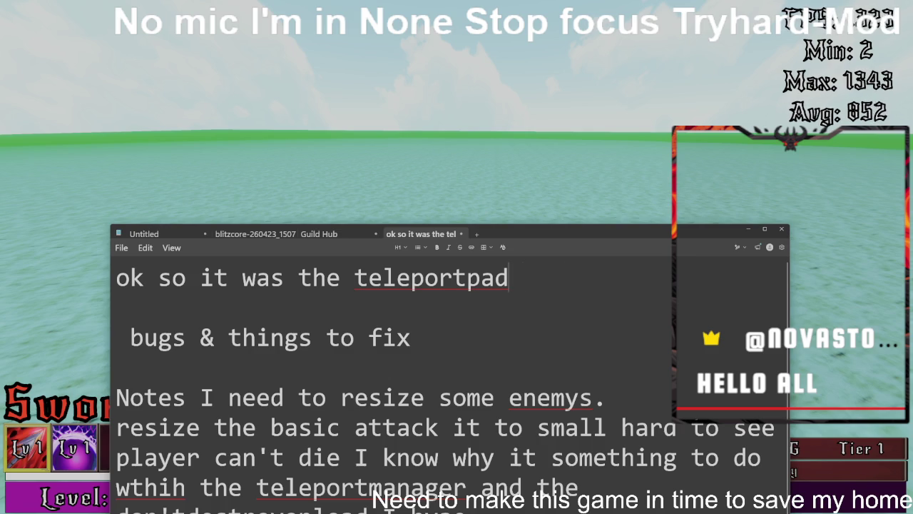
{"action": "key", "text": "BackSpace"}
{"action": "key", "text": "BackSpace"}
{"action": "key", "text": "BackSpace"}
Step: Continue the note: 'the player not setting the right script cool it working more testing to see if it consistant'
{"action": "type", "text": "the"}
{"action": "type", "text": " pl"}
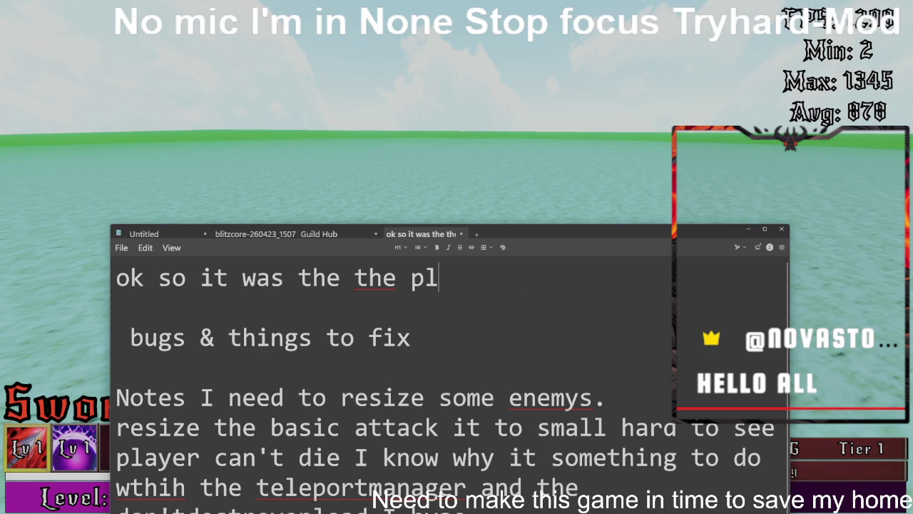
{"action": "type", "text": "ayer not "}
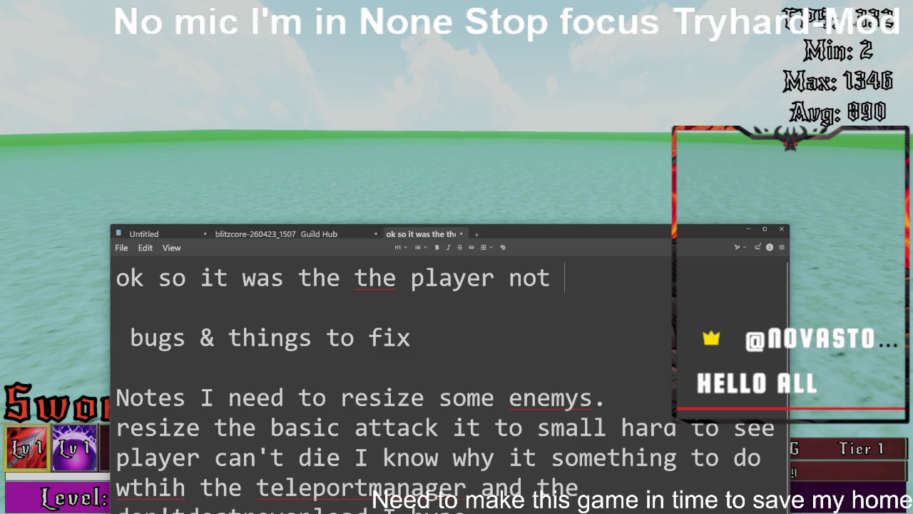
{"action": "type", "text": "se"}
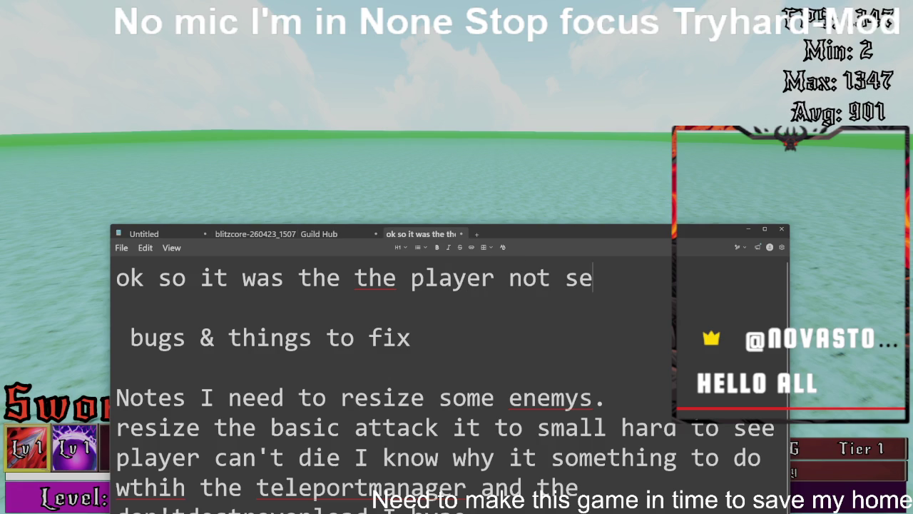
{"action": "type", "text": "tting th"}
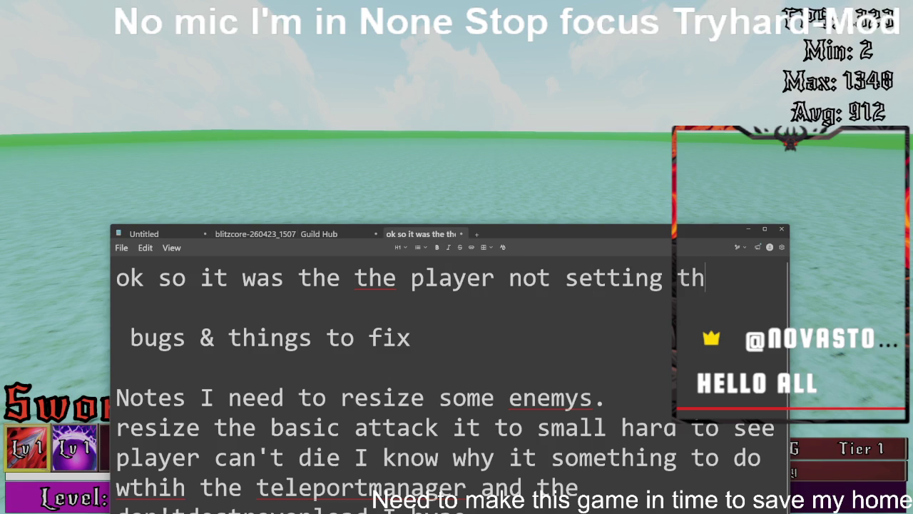
{"action": "type", "text": "e right"}
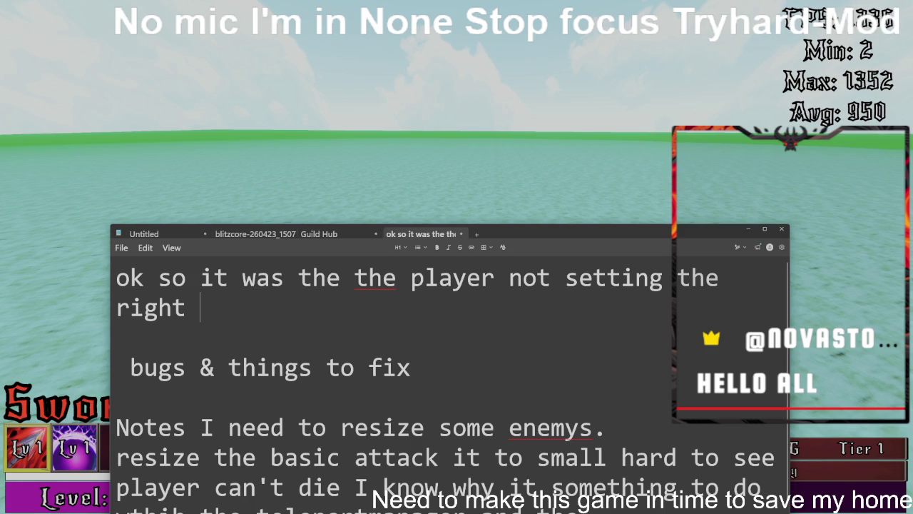
{"action": "type", "text": "script"}
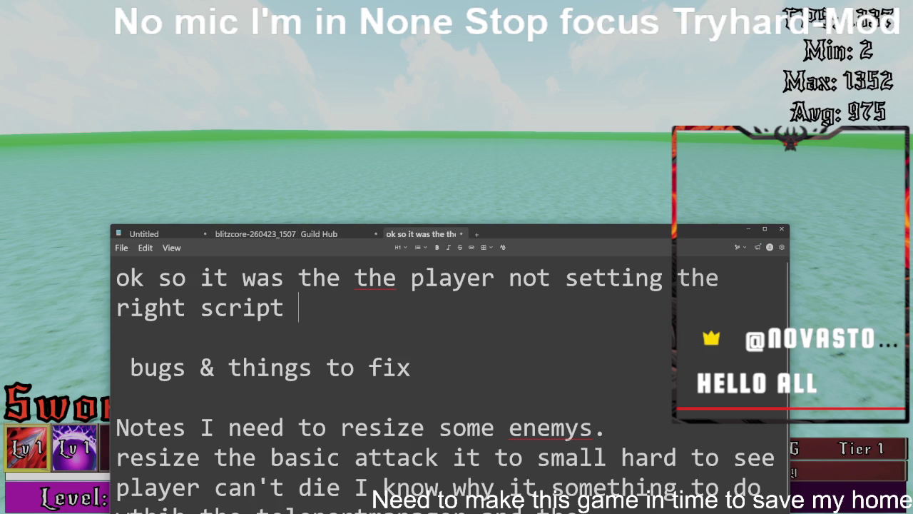
{"action": "type", "text": " cool i"}
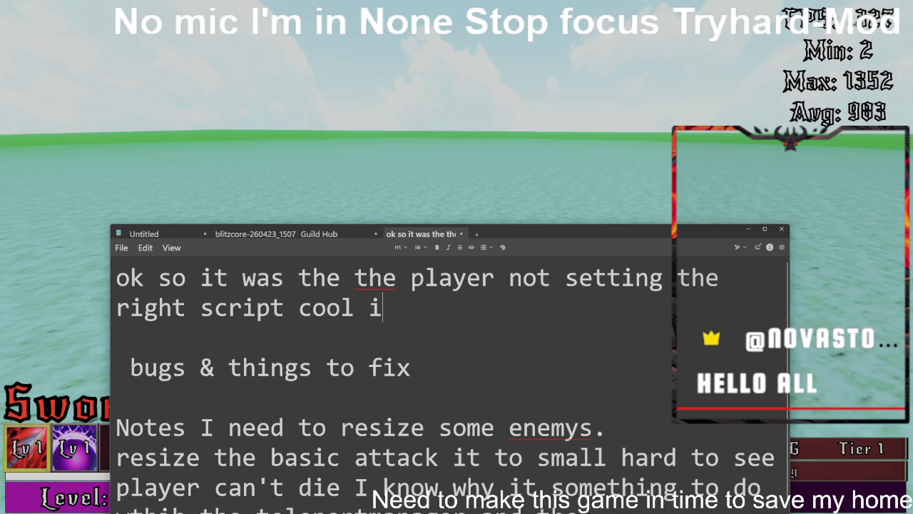
{"action": "type", "text": "t workin"}
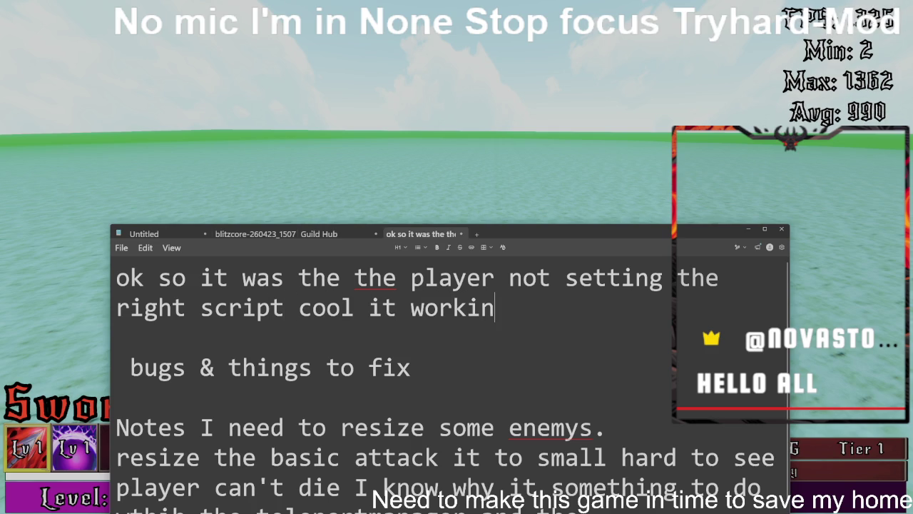
{"action": "type", "text": "g n"}
{"action": "key", "text": "BackSpace"}
{"action": "type", "text": "mor"}
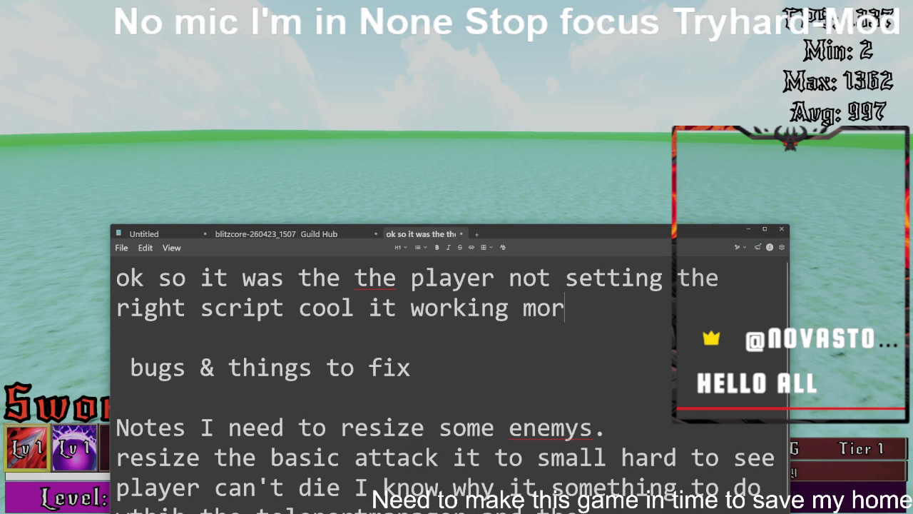
{"action": "type", "text": "e testir"}
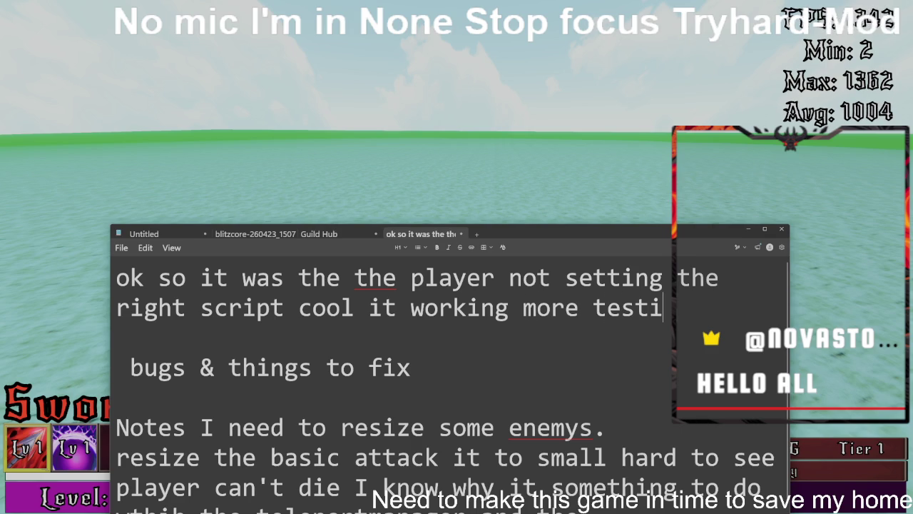
{"action": "key", "text": "BackSpace"}
{"action": "key", "text": "BackSpace"}
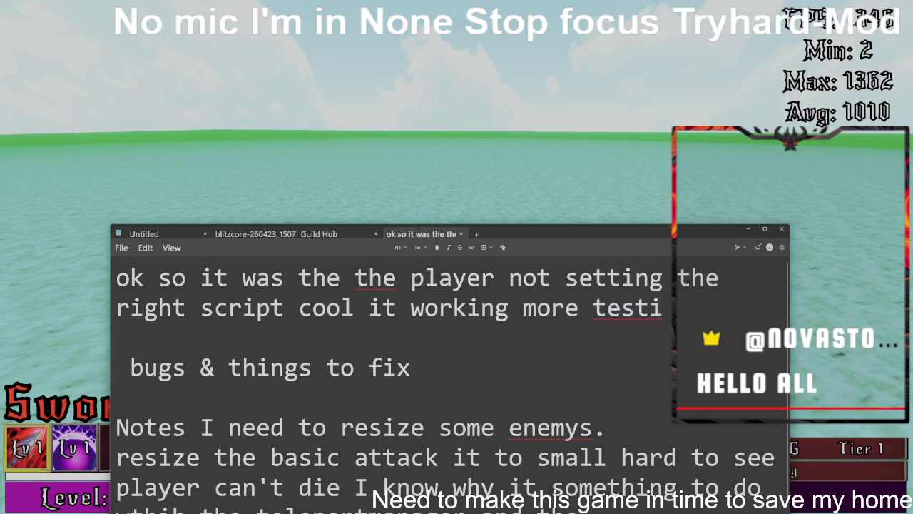
{"action": "type", "text": "ng tosee"}
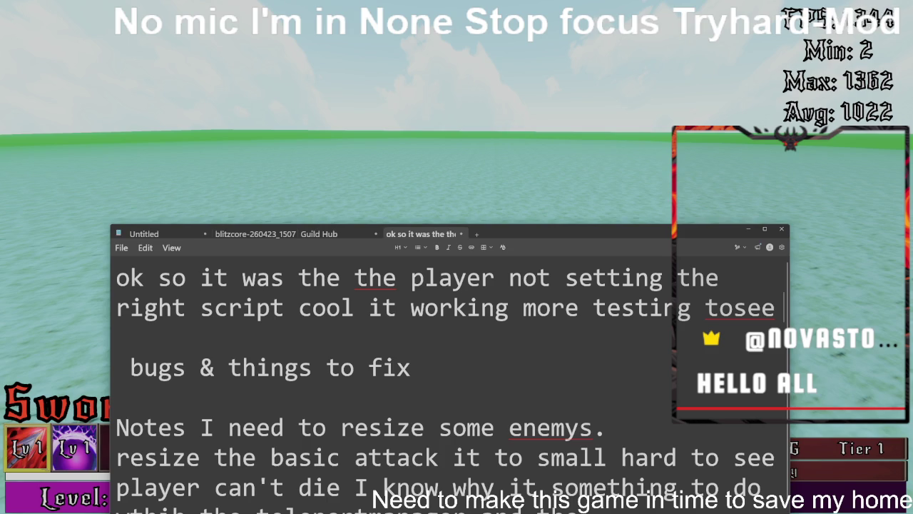
{"action": "key", "text": "BackSpace"}
{"action": "key", "text": "BackSpace"}
{"action": "key", "text": "BackSpace"}
{"action": "type", "text": "see if "}
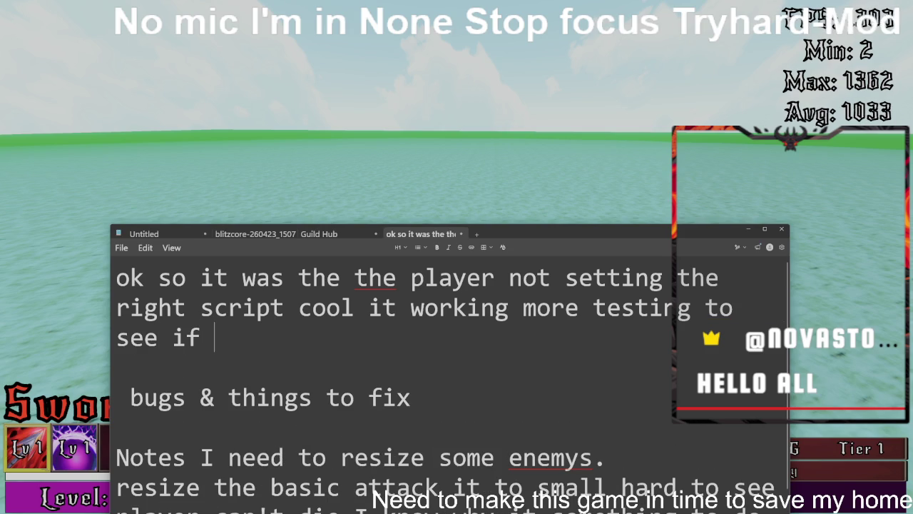
{"action": "type", "text": "it consi"}
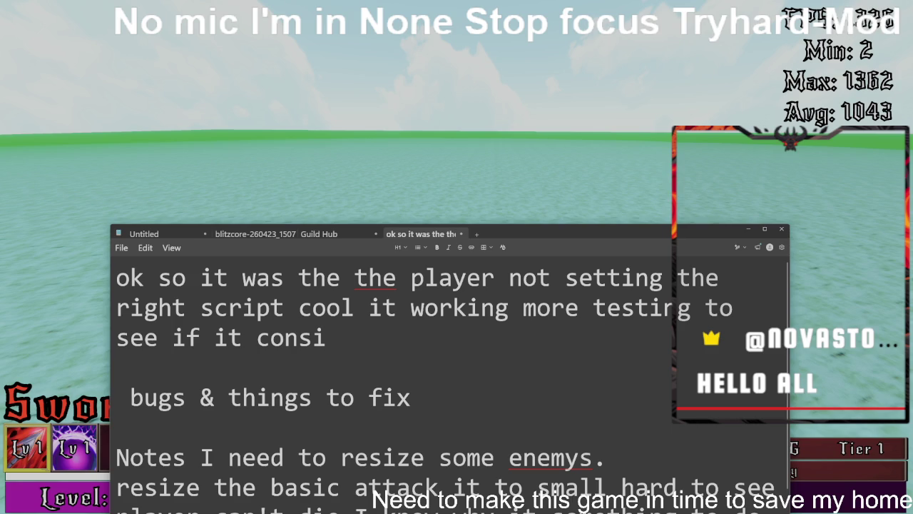
{"action": "type", "text": "s"}
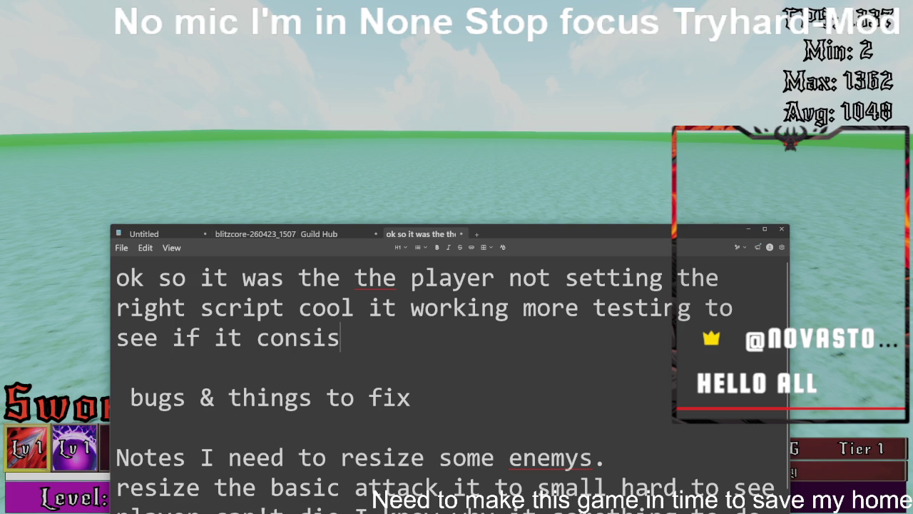
{"action": "type", "text": "tant"}
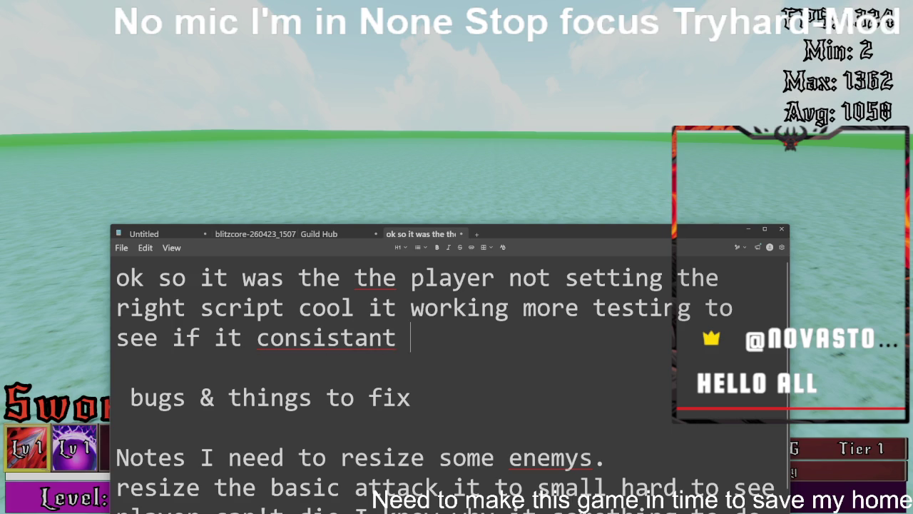
{"action": "right_click", "coordinate": [298, 337]}
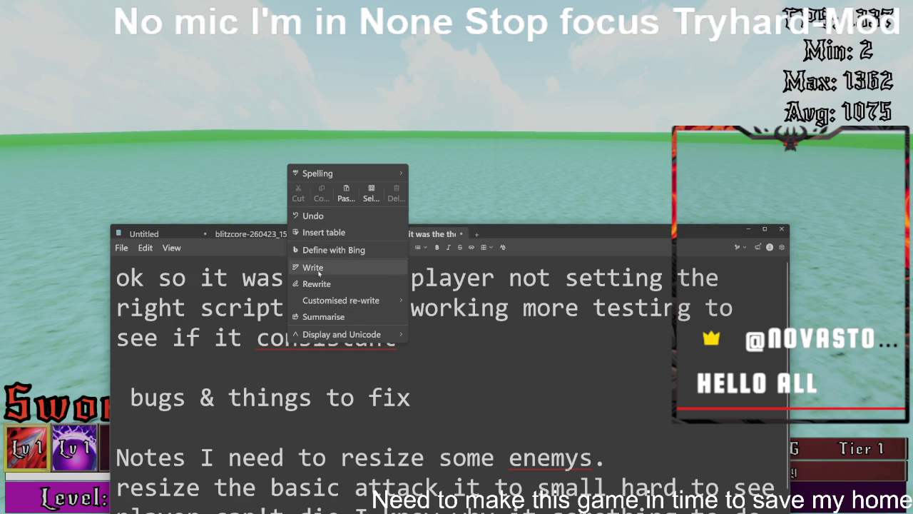
Step: Use the Spelling suggestions to correct 'consistant' to 'consistent'
{"action": "mouse_move", "coordinate": [324, 303]}
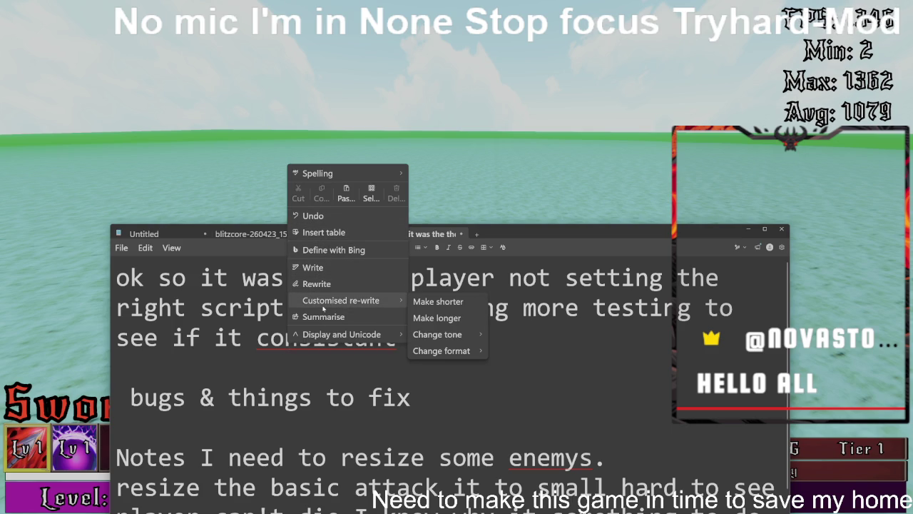
{"action": "mouse_move", "coordinate": [319, 335]}
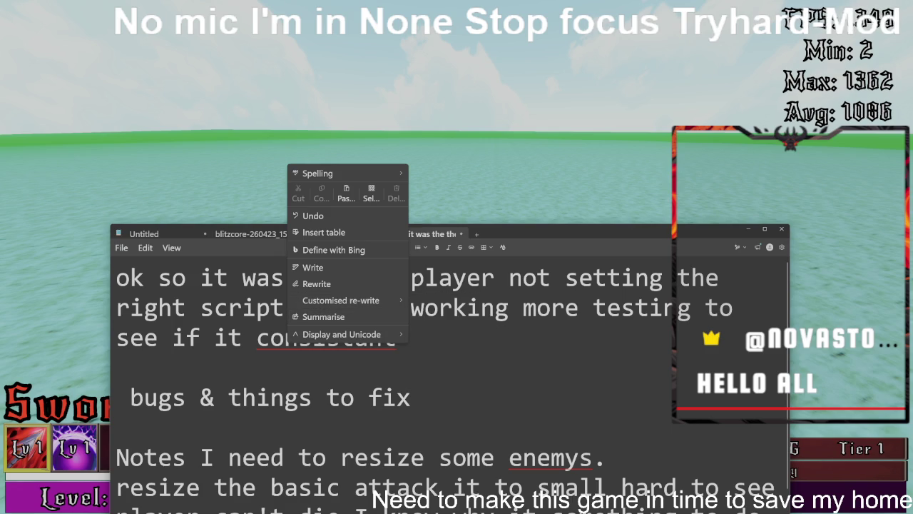
{"action": "left_click", "coordinate": [325, 339]}
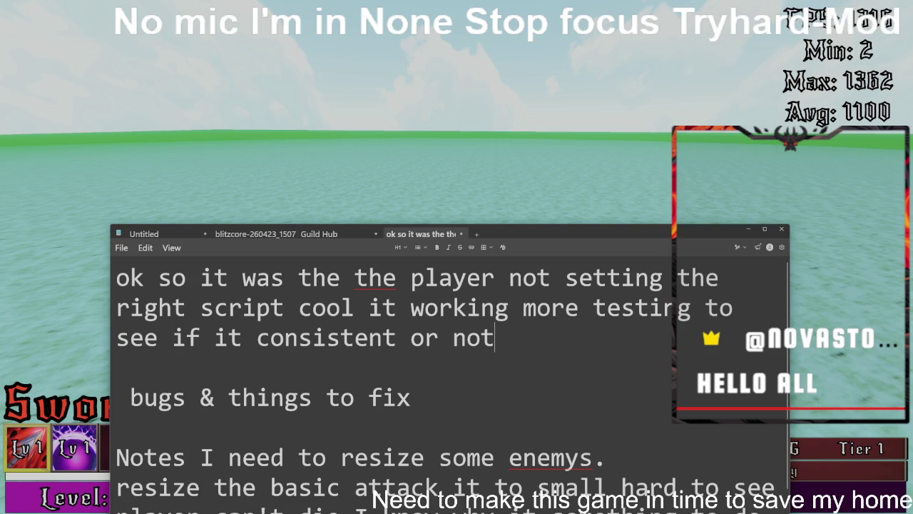
Step: Return to the game, enter the Violet hollow dungeon and start Level 1 against the minions
{"action": "key", "text": "alt+Tab"}
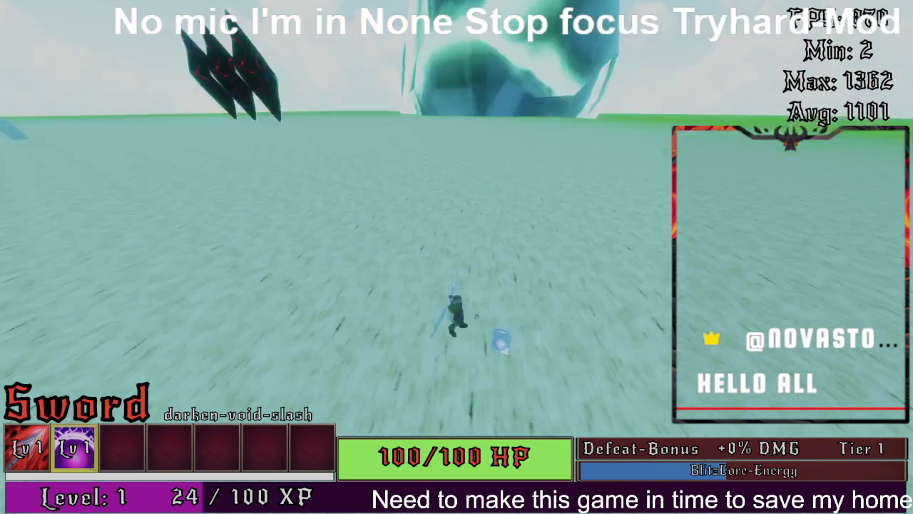
{"action": "key", "text": "w"}
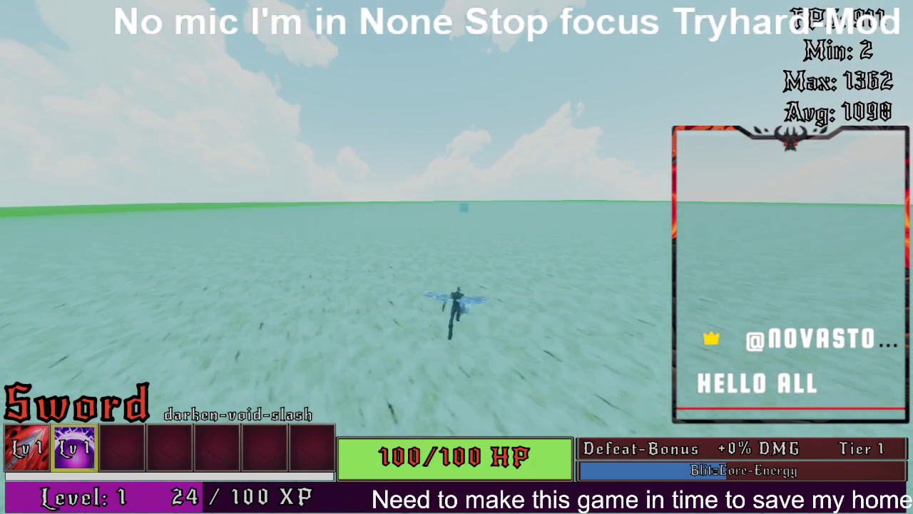
{"action": "key", "text": "a"}
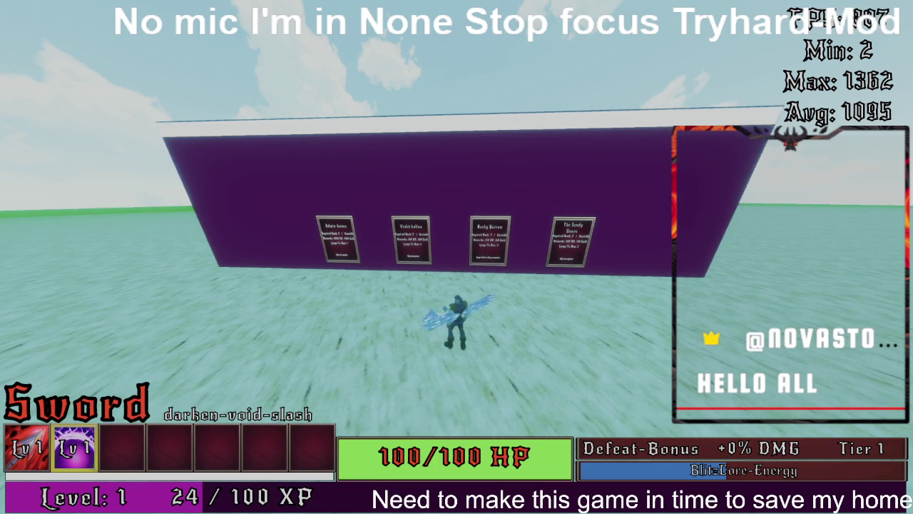
{"action": "key", "text": "e"}
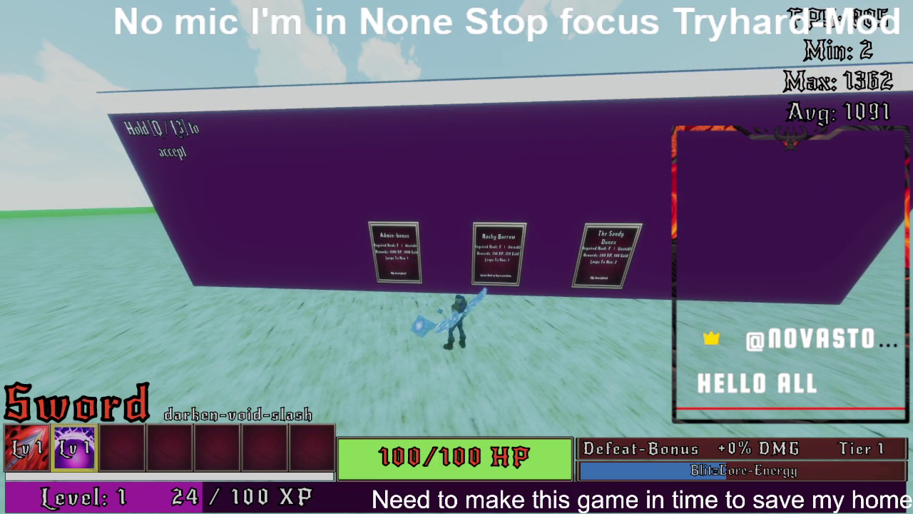
{"action": "key", "text": "q"}
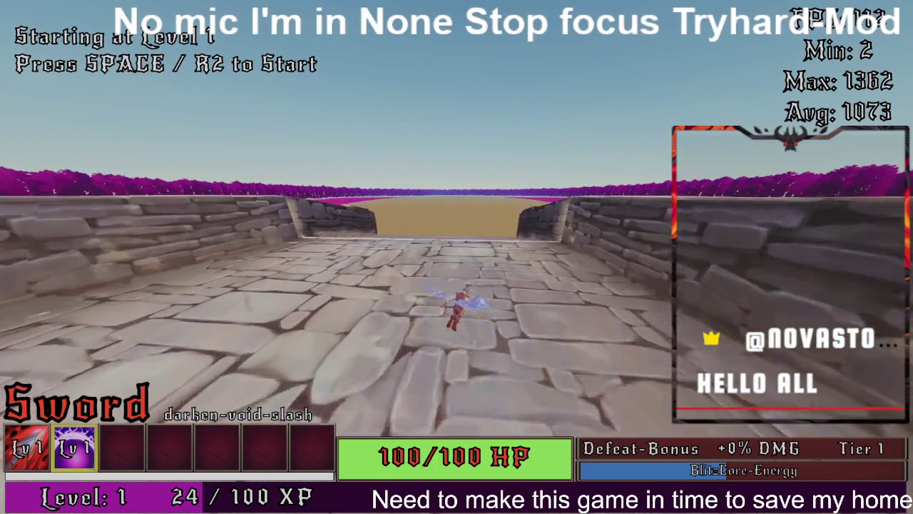
{"action": "key", "text": "w"}
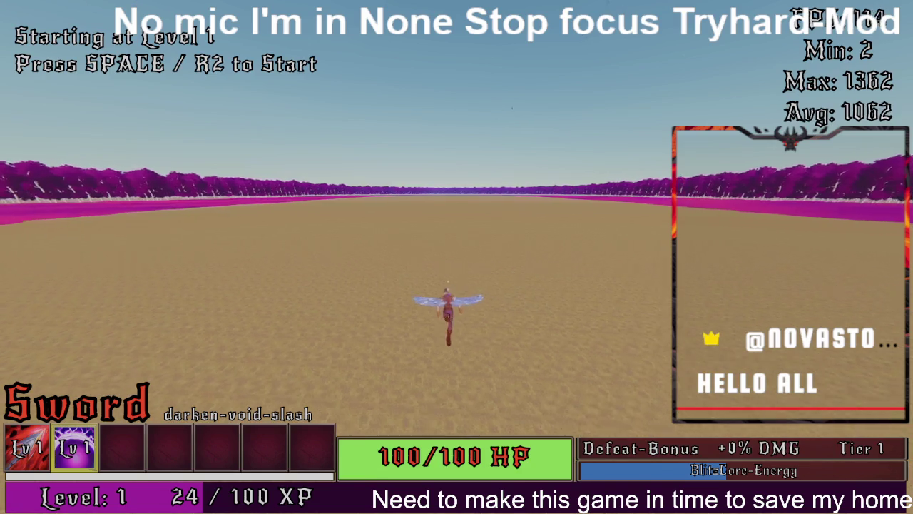
{"action": "key", "text": "space"}
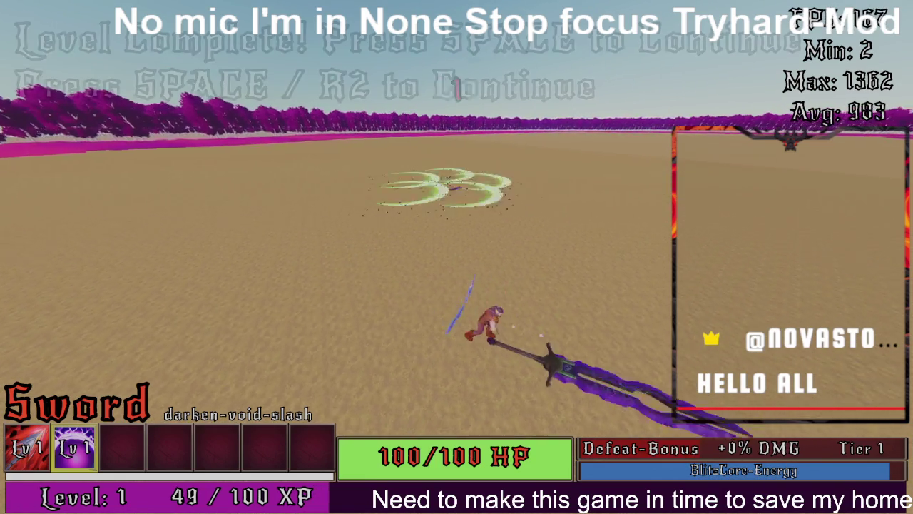
Step: Continue from the cleared Level 1 on to Level 2
{"action": "key", "text": "space"}
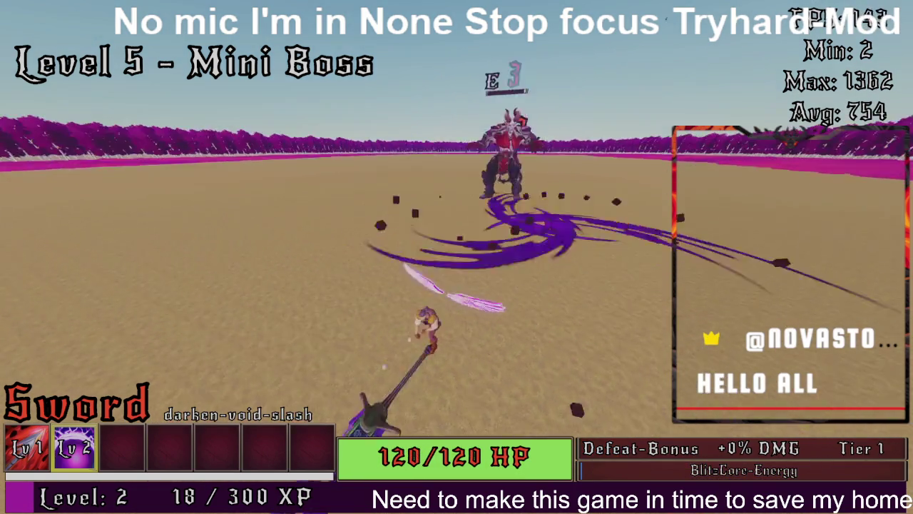
Step: Advance past the defeated mini boss and clear the Level 6–8 minions with repeated void slashes
{"action": "key", "text": "space"}
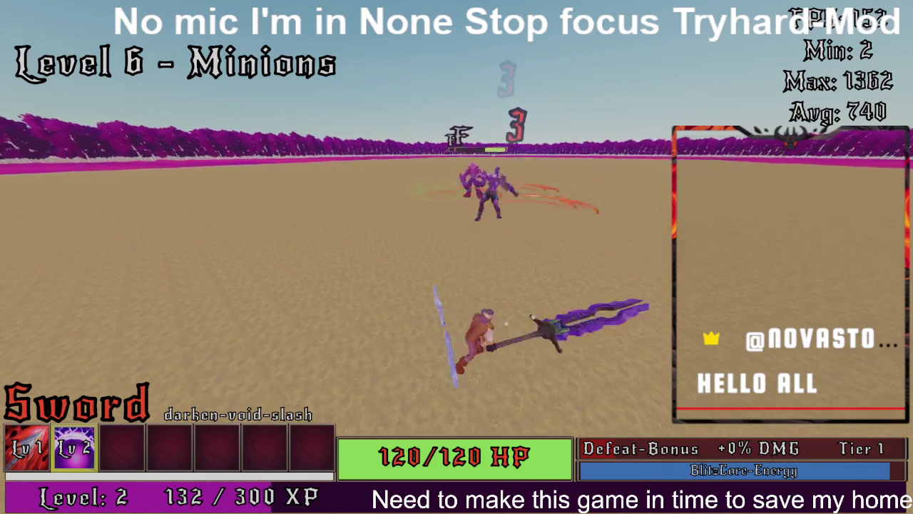
{"action": "key", "text": "e"}
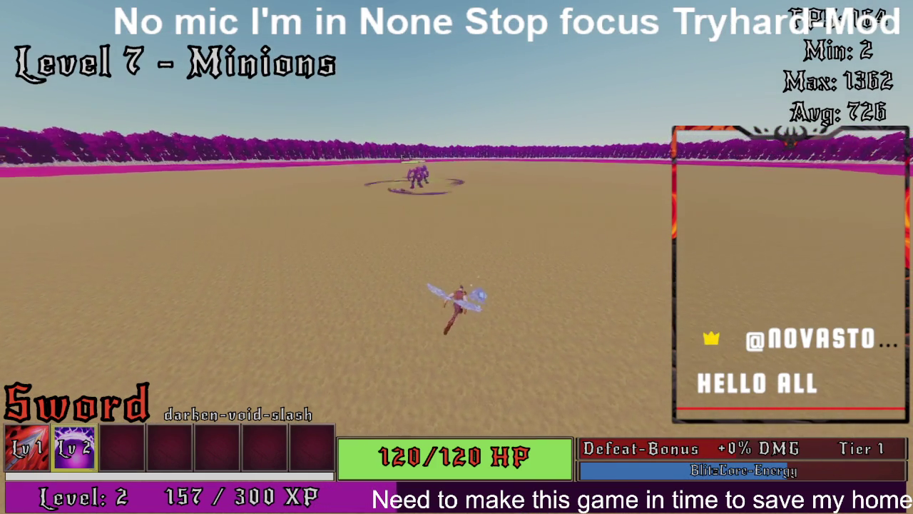
{"action": "key", "text": "e"}
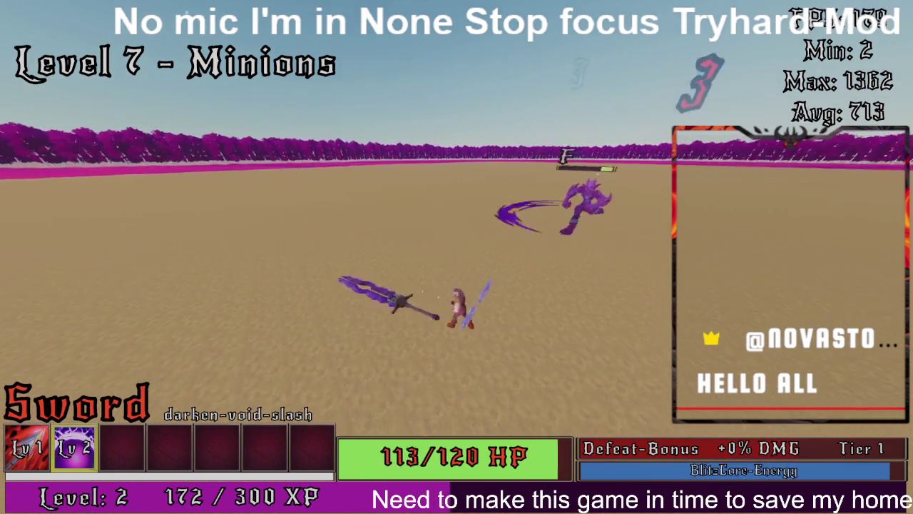
{"action": "key", "text": "e"}
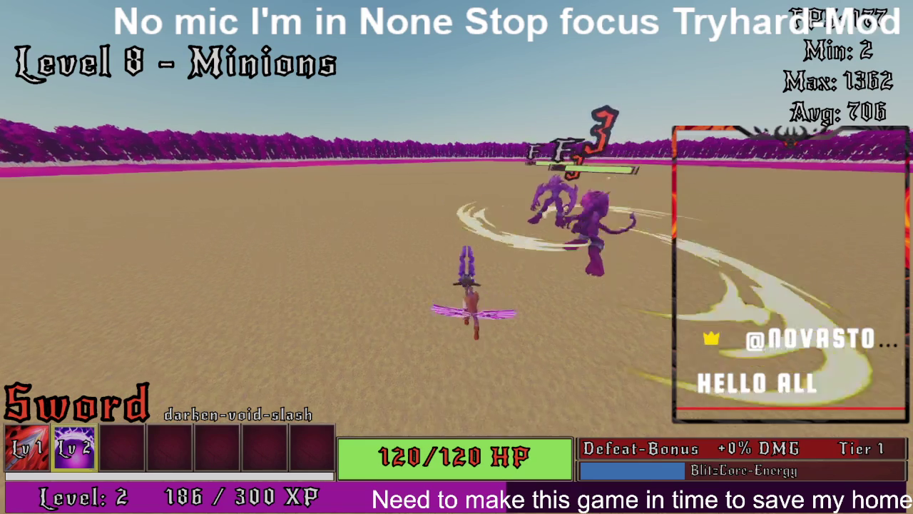
{"action": "key", "text": "e"}
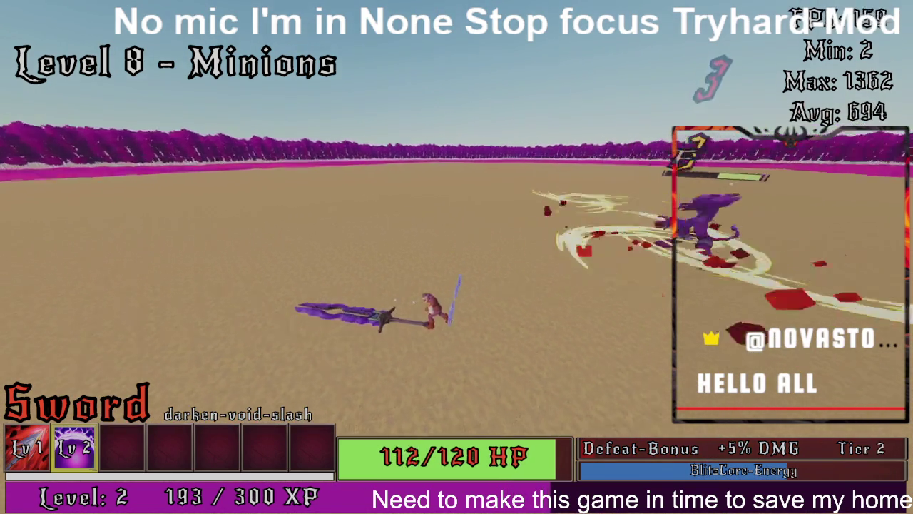
{"action": "key", "text": "e"}
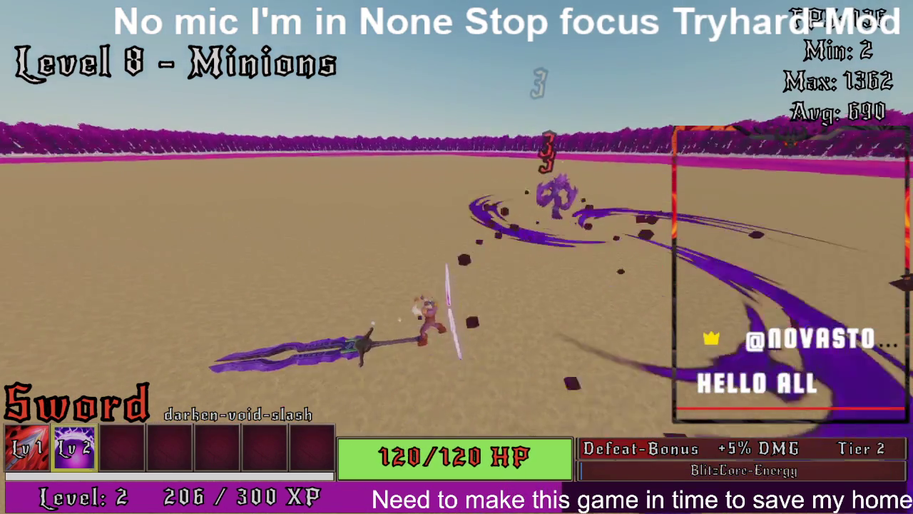